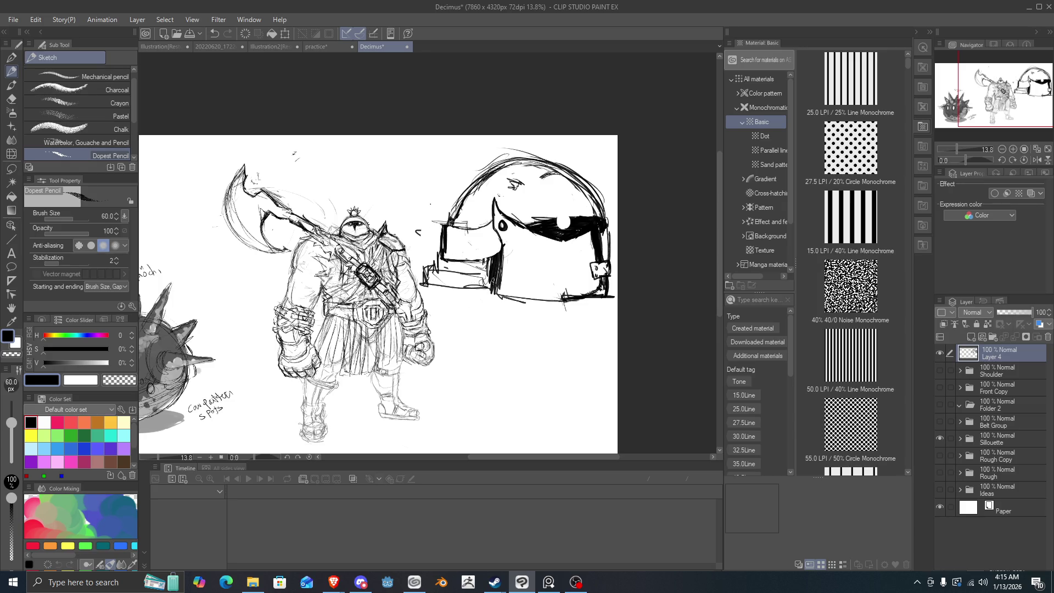
- Retrace the helmet's faceplate edge and visor band boldly, then stroke lines off its lower-left corner
mouse_move(493, 289)
left_mouse_down()
mouse_move(481, 301)
mouse_move(586, 312)
mouse_move(606, 305)
mouse_move(609, 288)
mouse_move(618, 303)
mouse_move(617, 283)
left_mouse_up()
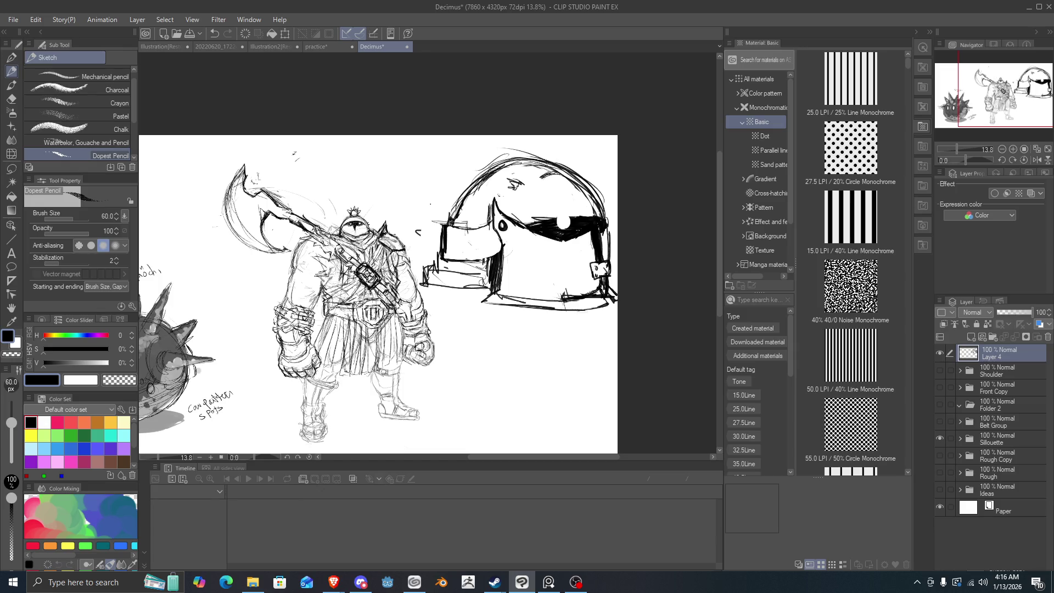
mouse_move(488, 212)
left_mouse_down()
mouse_move(499, 241)
mouse_move(493, 253)
mouse_move(490, 241)
mouse_move(490, 275)
left_mouse_up()
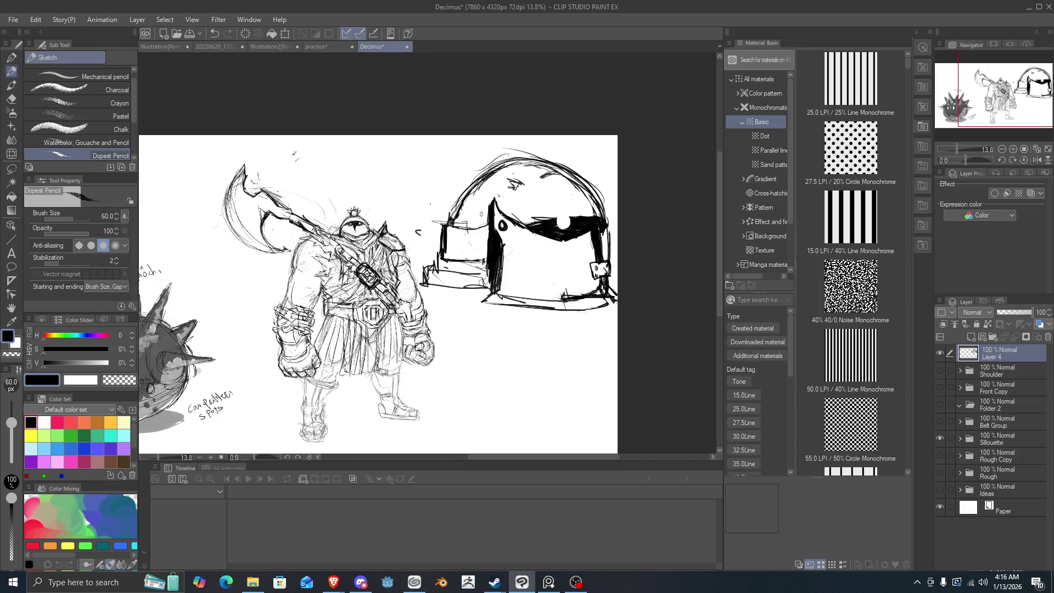
mouse_move(612, 212)
left_mouse_down()
mouse_move(522, 223)
mouse_move(565, 215)
left_mouse_up()
left_click_drag(491, 205, 486, 214)
mouse_move(608, 218)
left_mouse_down()
mouse_move(615, 222)
mouse_move(576, 213)
mouse_move(513, 220)
mouse_move(535, 219)
left_mouse_up()
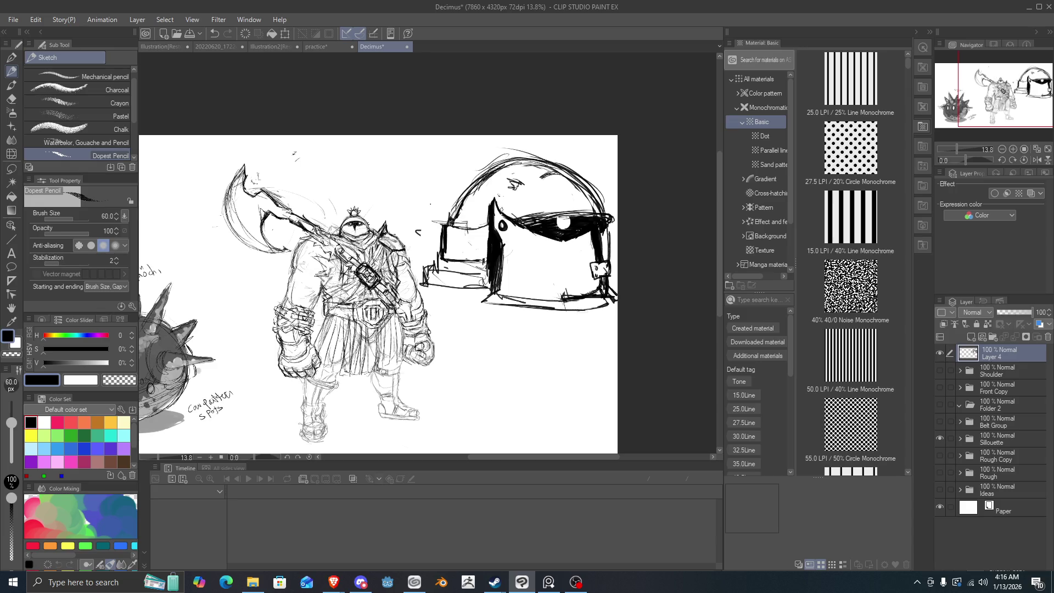
left_click_drag(501, 202, 502, 212)
mouse_move(485, 287)
left_mouse_down()
mouse_move(456, 308)
mouse_move(470, 298)
left_mouse_up()
mouse_move(487, 291)
left_mouse_down()
mouse_move(461, 325)
mouse_move(393, 317)
left_mouse_up()
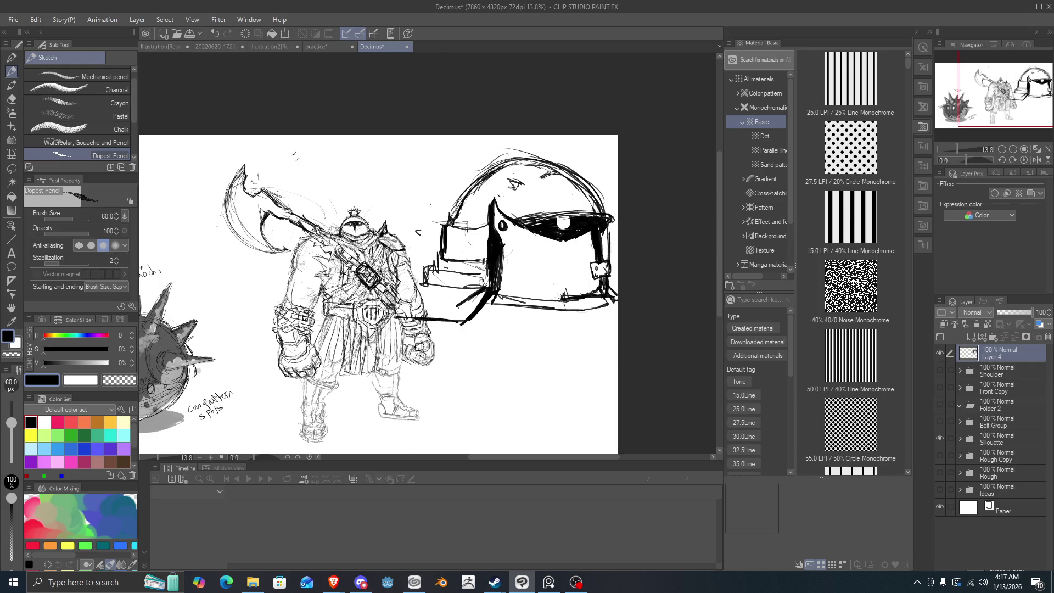
- Undo the thick joining stroke and redraw the helmet's lower-left bar more lightly
mouse_move(428, 271)
left_mouse_down()
mouse_move(393, 315)
mouse_move(457, 318)
left_mouse_up()
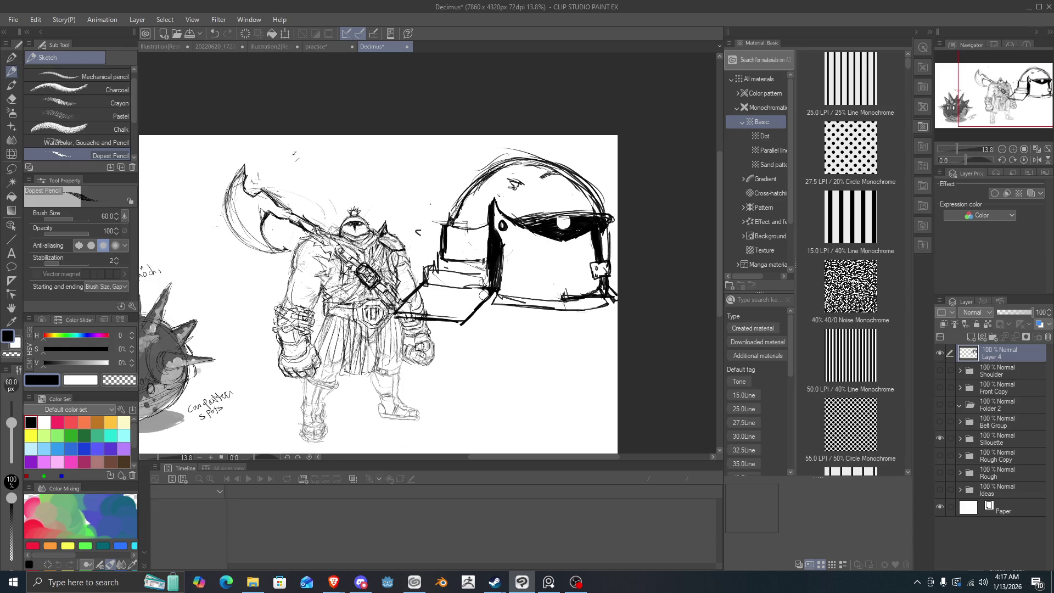
key("ctrl+z")
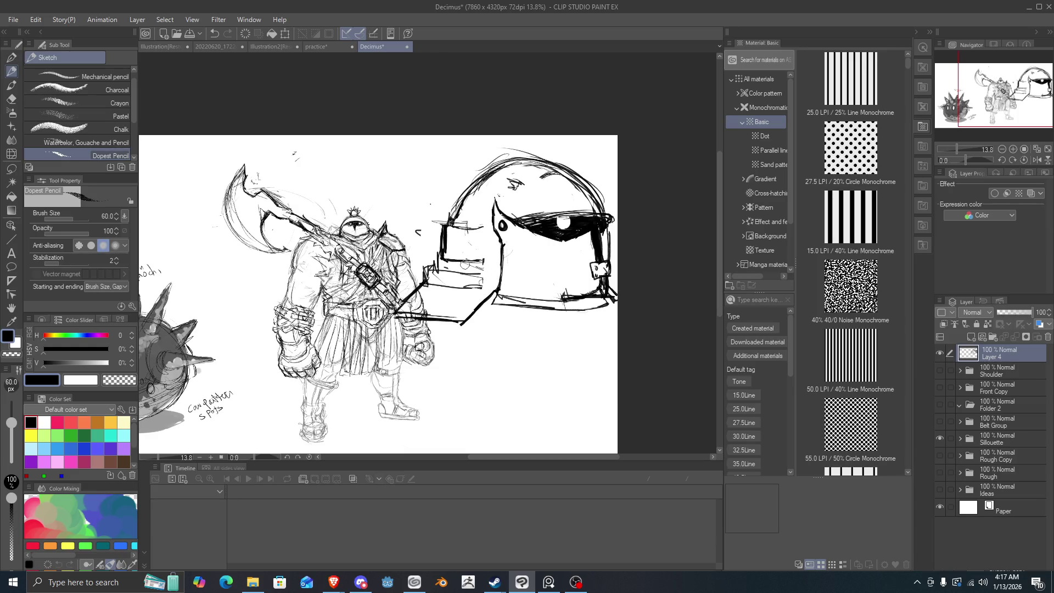
mouse_move(482, 283)
left_mouse_down()
mouse_move(431, 280)
mouse_move(432, 249)
mouse_move(479, 246)
mouse_move(485, 280)
mouse_move(484, 244)
mouse_move(472, 280)
mouse_move(467, 251)
mouse_move(447, 244)
mouse_move(476, 229)
mouse_move(446, 214)
mouse_move(425, 273)
mouse_move(457, 285)
mouse_move(434, 285)
left_mouse_up()
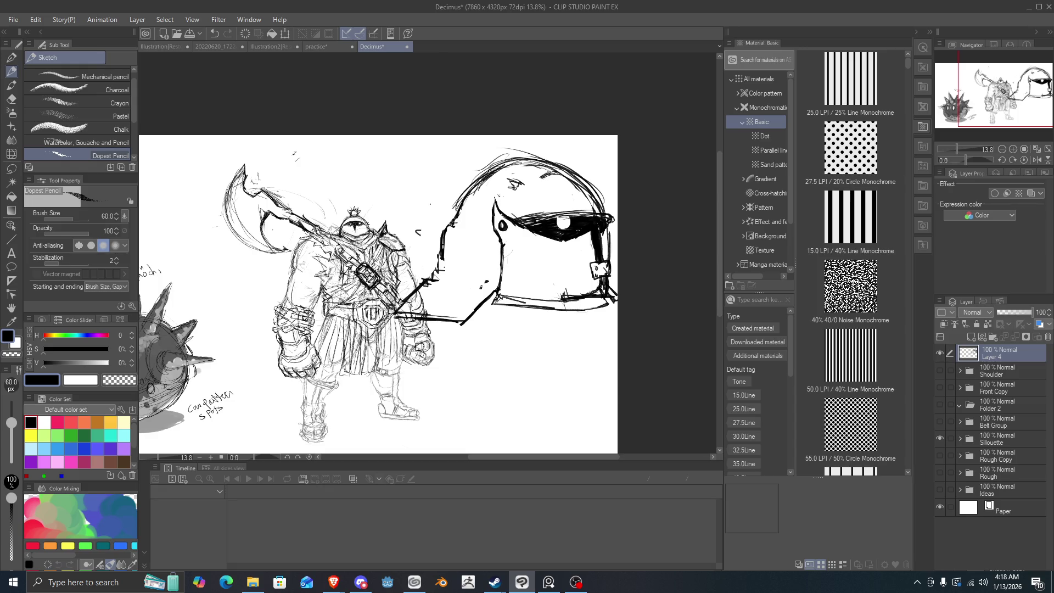
- Mark the lower-left corner and upper-right plate, and retrace the helmet's upper-left outline
left_click_drag(490, 296, 501, 308)
mouse_move(582, 210)
left_mouse_down()
mouse_move(574, 191)
mouse_move(598, 191)
mouse_move(608, 215)
mouse_move(610, 191)
mouse_move(576, 197)
mouse_move(573, 185)
left_mouse_up()
left_click_drag(578, 211, 577, 194)
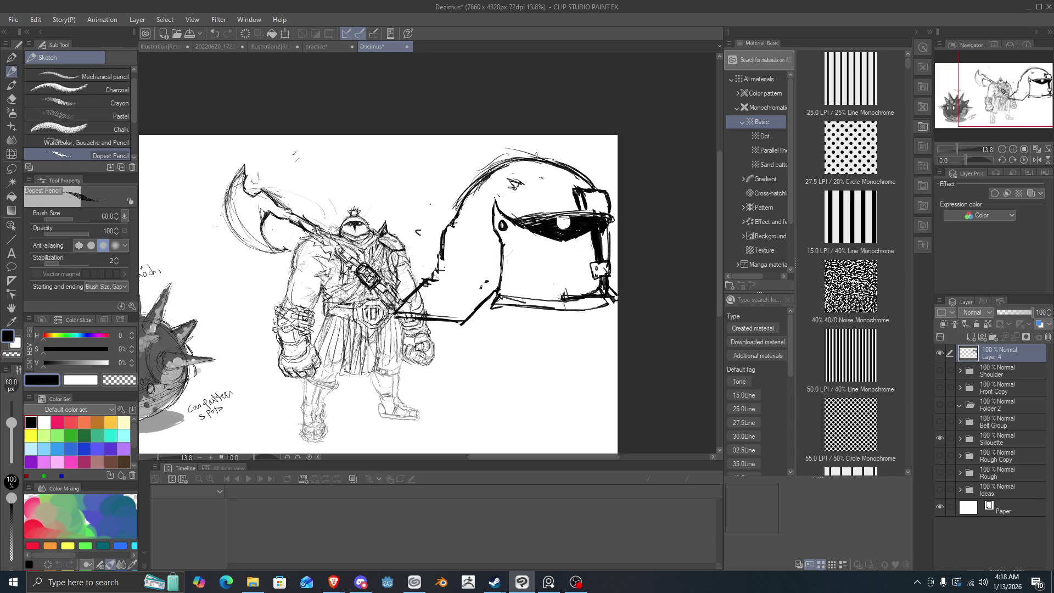
left_click_drag(536, 154, 458, 203)
mouse_move(484, 170)
left_mouse_down()
mouse_move(453, 219)
mouse_move(477, 236)
left_mouse_up()
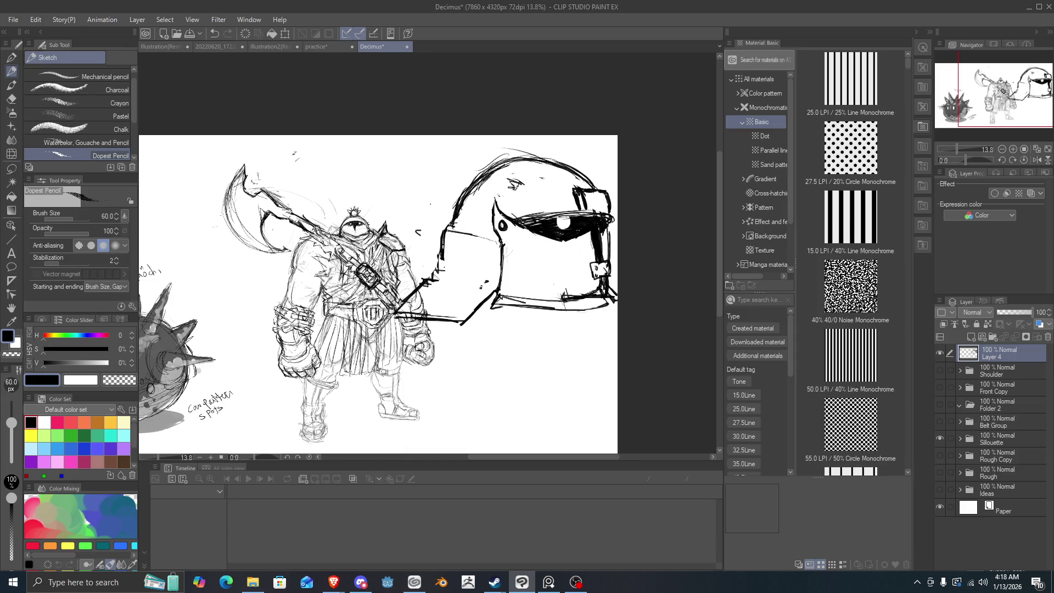
- Tidy the lower-left corner, erasing stray marks and extending a line to the axe handle
left_click_drag(495, 262, 521, 294)
mouse_move(509, 269)
left_mouse_down()
mouse_move(506, 251)
mouse_move(513, 283)
mouse_move(501, 282)
left_mouse_up()
left_click_drag(501, 244, 497, 263)
mouse_move(496, 293)
left_mouse_down()
mouse_move(497, 310)
mouse_move(500, 302)
mouse_move(482, 311)
mouse_move(491, 297)
mouse_move(479, 309)
left_mouse_up()
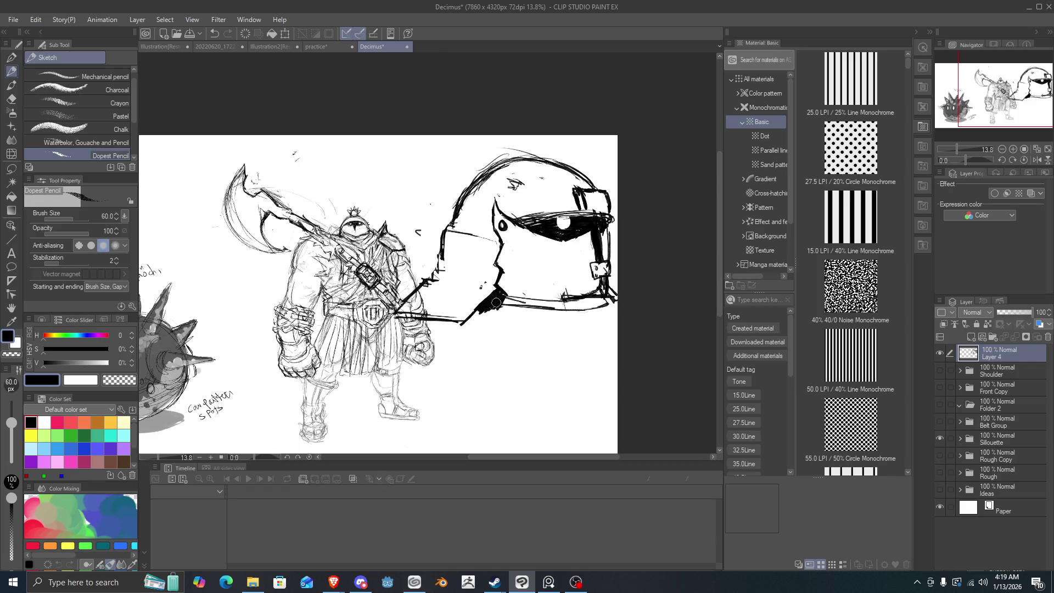
left_click_drag(490, 291, 478, 311)
mouse_move(492, 303)
left_mouse_down()
mouse_move(473, 321)
mouse_move(453, 318)
left_mouse_up()
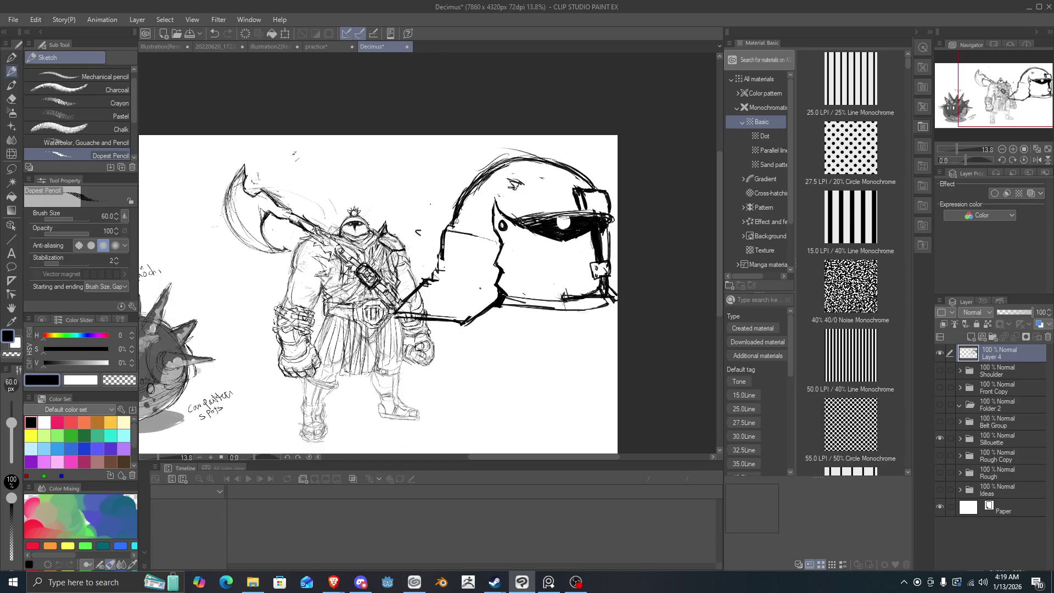
- Retrace the helmet's left edge, upper-left edge and top arc in bold
mouse_move(450, 228)
left_mouse_down()
mouse_move(447, 197)
mouse_move(471, 173)
left_mouse_up()
left_click_drag(467, 178, 491, 157)
mouse_move(597, 189)
left_mouse_down()
mouse_move(530, 156)
mouse_move(469, 180)
mouse_move(453, 201)
left_mouse_up()
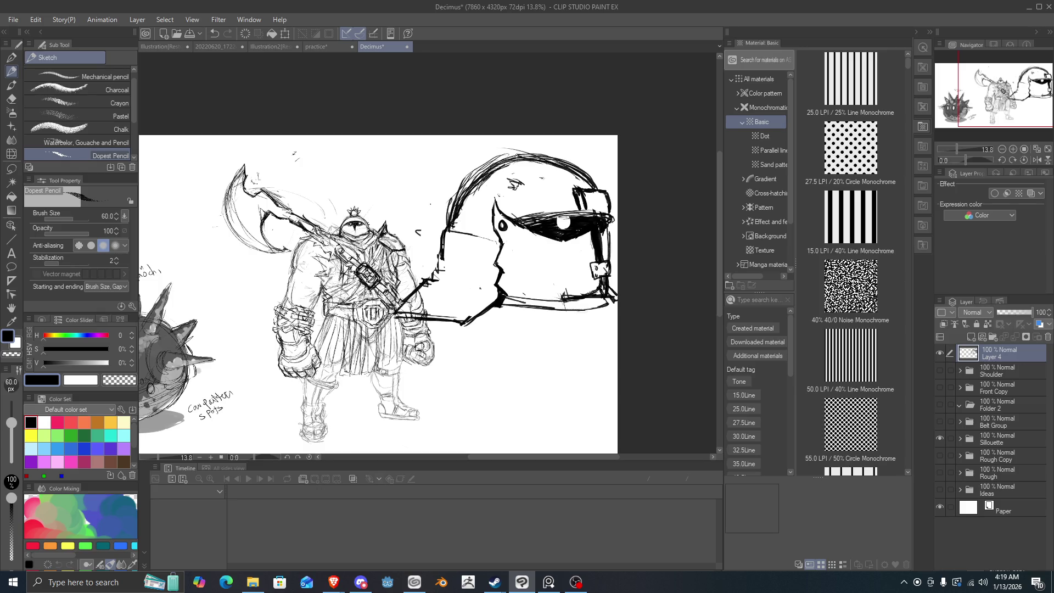
- Thicken the upper-left arc and draw the lower visor lines and the visor's left edge
left_click_drag(513, 149, 474, 175)
left_click_drag(494, 153, 446, 220)
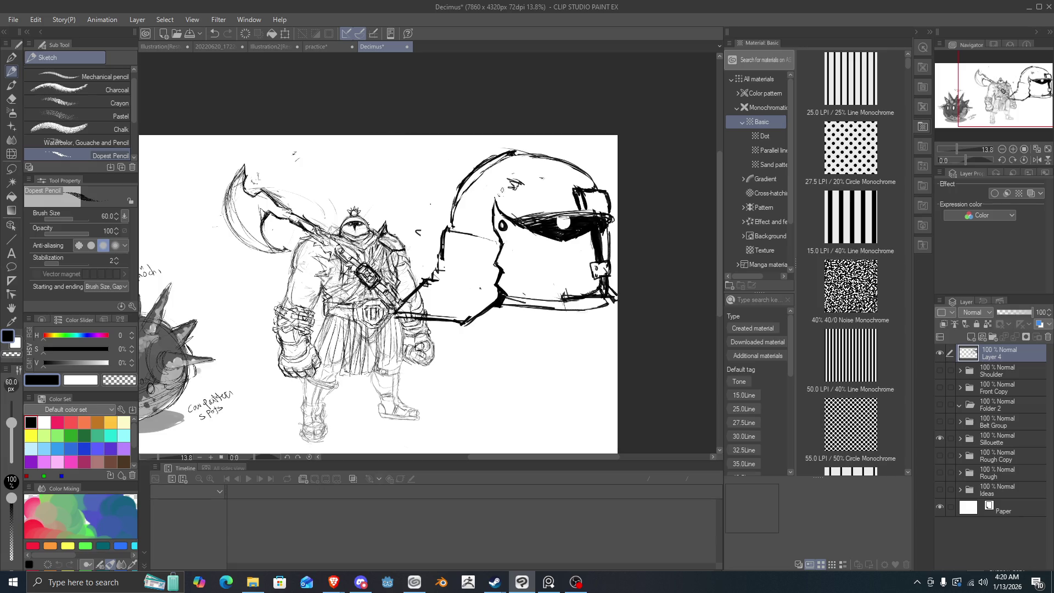
key("ctrl+z")
mouse_move(446, 229)
left_mouse_down()
mouse_move(497, 242)
mouse_move(455, 233)
left_mouse_up()
mouse_move(487, 262)
left_mouse_down()
mouse_move(439, 251)
mouse_move(434, 271)
mouse_move(433, 254)
left_mouse_up()
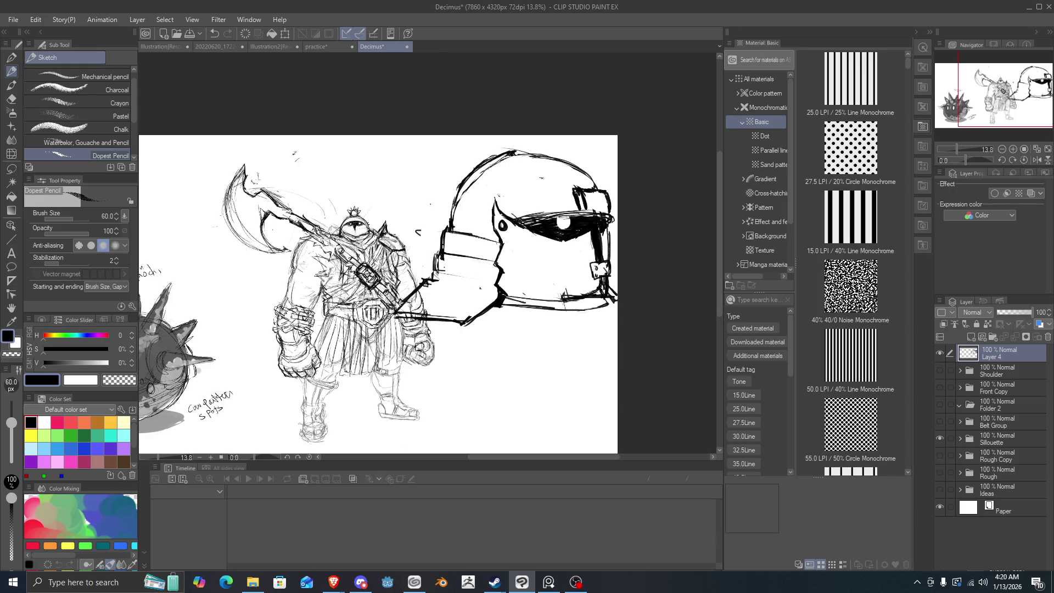
left_click_drag(494, 282, 431, 272)
left_click_drag(493, 198, 494, 228)
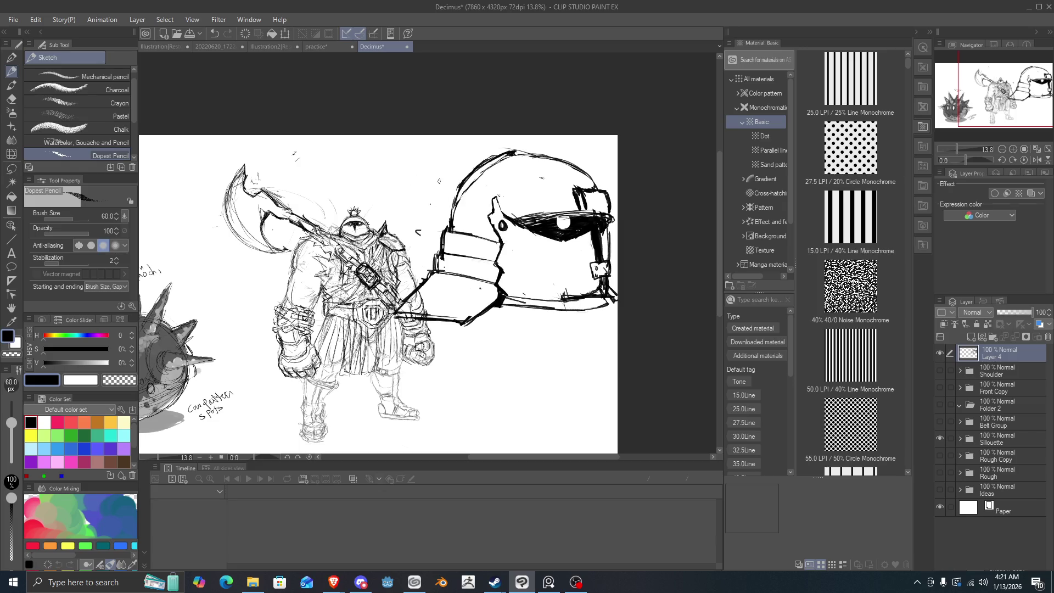
key("ctrl+z")
- Add a white visor highlight, crest lines down to the eye slit, and bold right-edge strokes
mouse_move(583, 199)
left_mouse_down()
mouse_move(590, 205)
mouse_move(580, 195)
mouse_move(577, 207)
mouse_move(599, 215)
mouse_move(608, 208)
left_mouse_up()
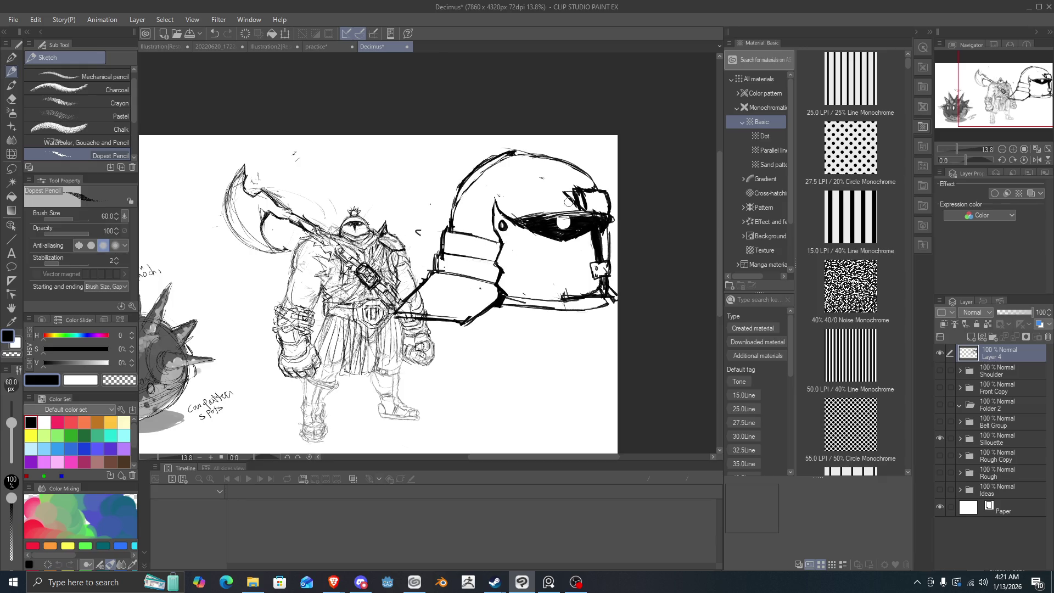
mouse_move(570, 205)
left_mouse_down()
mouse_move(604, 219)
mouse_move(573, 197)
mouse_move(609, 198)
mouse_move(610, 219)
mouse_move(613, 195)
mouse_move(576, 198)
mouse_move(609, 191)
mouse_move(593, 215)
mouse_move(593, 191)
mouse_move(590, 203)
mouse_move(564, 186)
mouse_move(590, 223)
left_mouse_up()
left_click_drag(585, 219, 613, 225)
left_click_drag(585, 217, 602, 257)
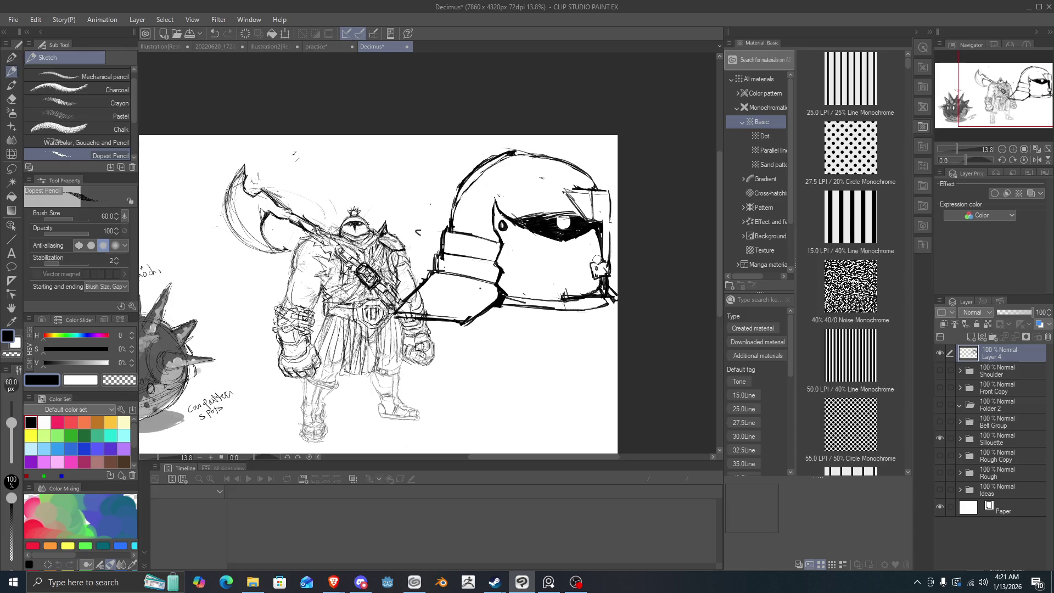
key("ctrl+z")
left_click_drag(598, 266, 598, 244)
left_click_drag(595, 203, 602, 257)
left_click_drag(596, 204, 603, 261)
key("ctrl+z")
key("ctrl+z")
key("ctrl+z")
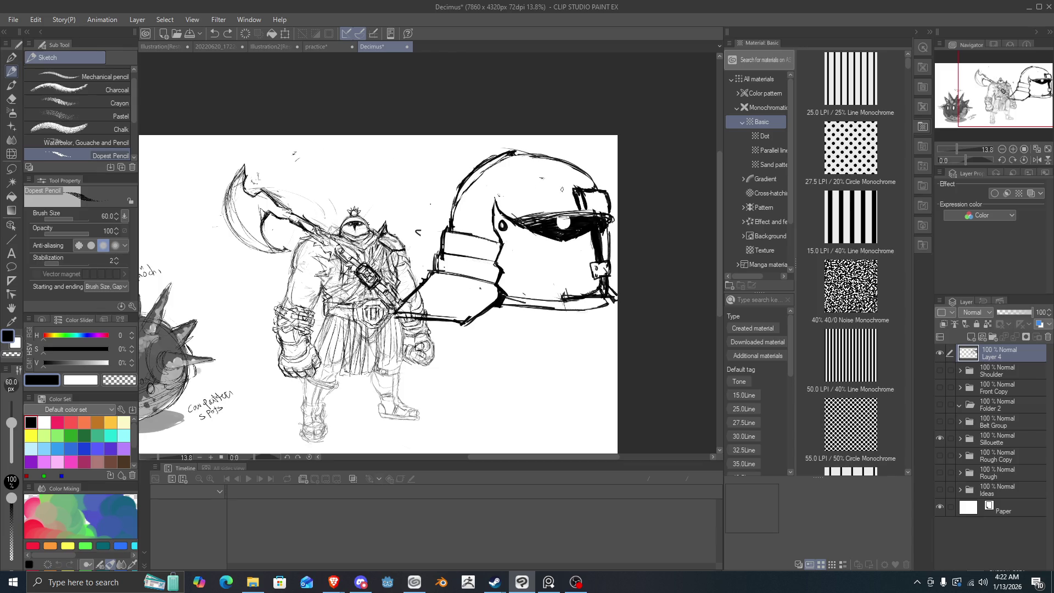
key("ctrl+y")
key("ctrl+y")
- Rework the dark strokes inside the visor's upper-right box, settling on a lighter edge
left_click_drag(568, 189, 576, 208)
key("ctrl+z")
left_click_drag(584, 196, 573, 190)
key("ctrl+z")
key("ctrl+y")
key("ctrl+y")
key("ctrl+z")
left_click_drag(569, 193, 606, 204)
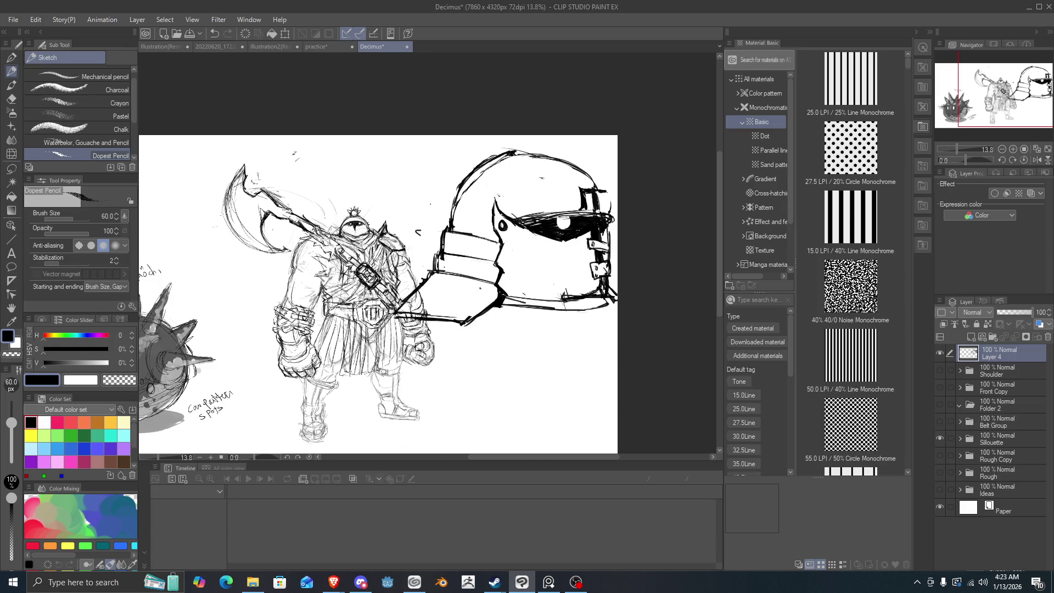
- Mark the right strap and lower buckle, and paint out the top-right notch's black fill
left_click_drag(593, 244, 597, 247)
left_click_drag(595, 266, 599, 271)
left_click_drag(603, 226, 604, 236)
mouse_move(590, 200)
left_mouse_down()
mouse_move(602, 209)
mouse_move(593, 190)
mouse_move(575, 191)
mouse_move(607, 207)
mouse_move(608, 188)
mouse_move(580, 187)
mouse_move(583, 212)
mouse_move(573, 189)
mouse_move(576, 215)
mouse_move(607, 206)
mouse_move(611, 188)
mouse_move(585, 165)
mouse_move(522, 157)
left_mouse_up()
- Darken the helmet's top arc and right edges, trying then erasing a triangular visor plate
mouse_move(528, 149)
left_mouse_down()
mouse_move(472, 166)
mouse_move(439, 223)
left_mouse_up()
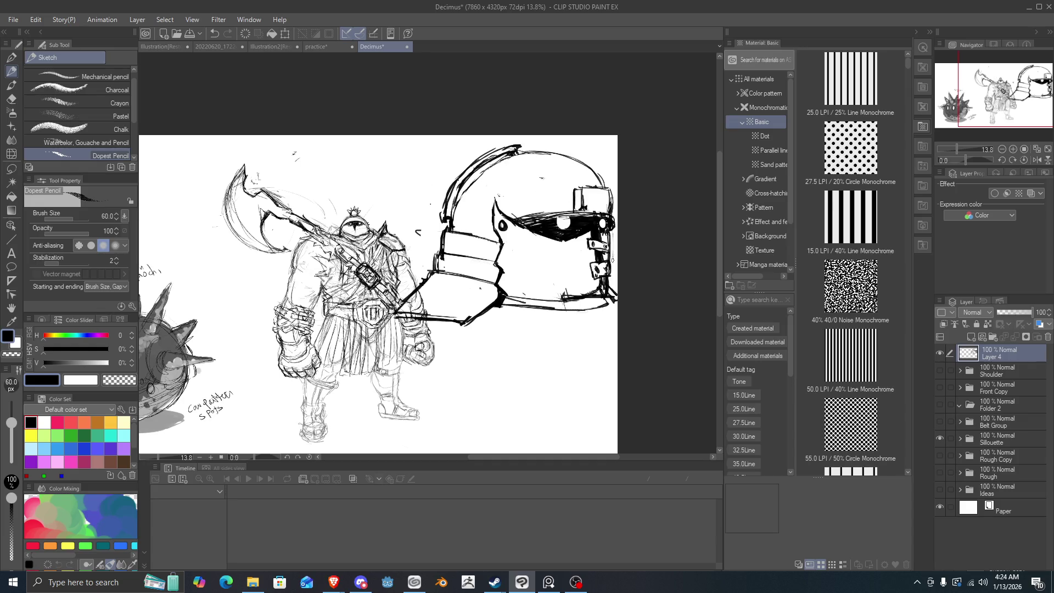
left_click_drag(615, 229, 616, 296)
mouse_move(614, 201)
left_mouse_down()
mouse_move(615, 220)
mouse_move(596, 171)
mouse_move(525, 146)
left_mouse_up()
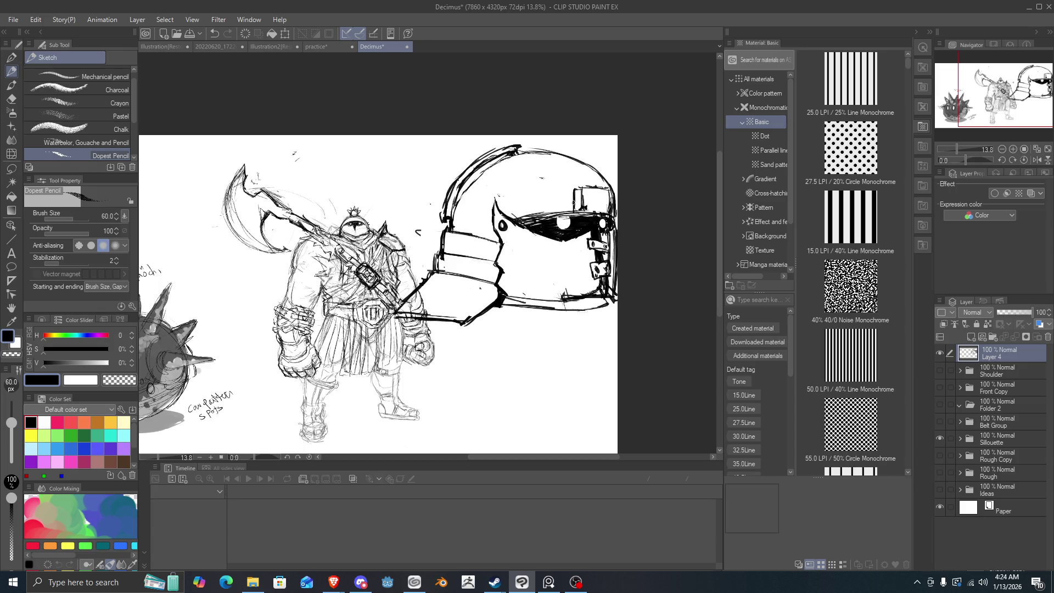
mouse_move(576, 189)
left_mouse_down()
mouse_move(561, 199)
mouse_move(571, 210)
mouse_move(569, 196)
left_mouse_up()
mouse_move(549, 186)
left_mouse_down()
mouse_move(578, 193)
mouse_move(578, 206)
left_mouse_up()
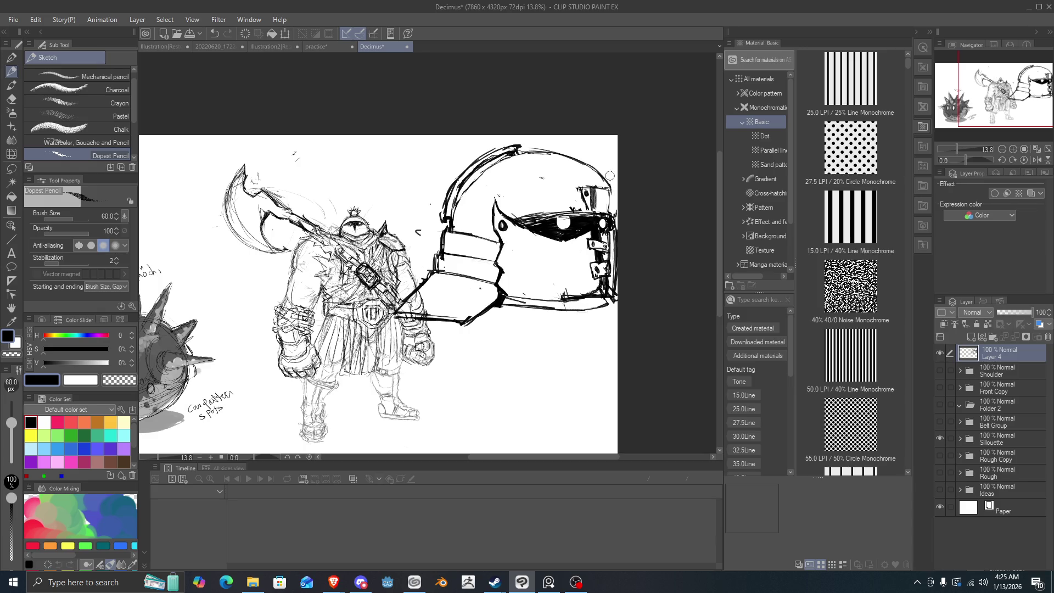
- Erase and redraw the top arc's right end, strengthen the strap edge, and add a top band line
left_click_drag(607, 173, 579, 152)
mouse_move(601, 190)
left_mouse_down()
mouse_move(593, 168)
mouse_move(566, 154)
left_mouse_up()
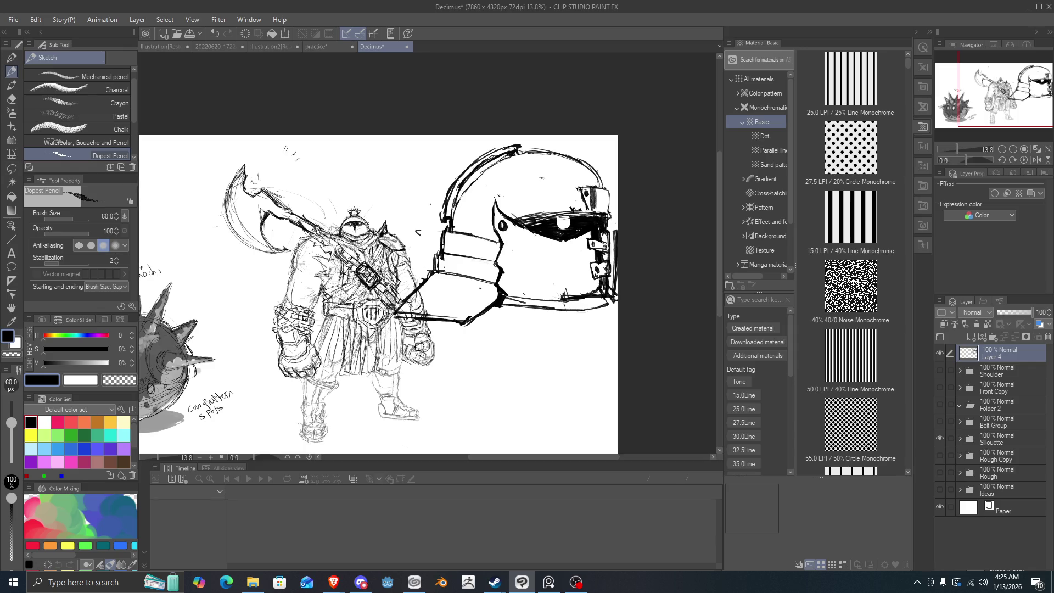
left_click_drag(576, 189, 586, 211)
left_click_drag(573, 191, 509, 188)
- Zoom in slightly and retrace the visor's top edge in bold
scroll(529, 215, "up", 1)
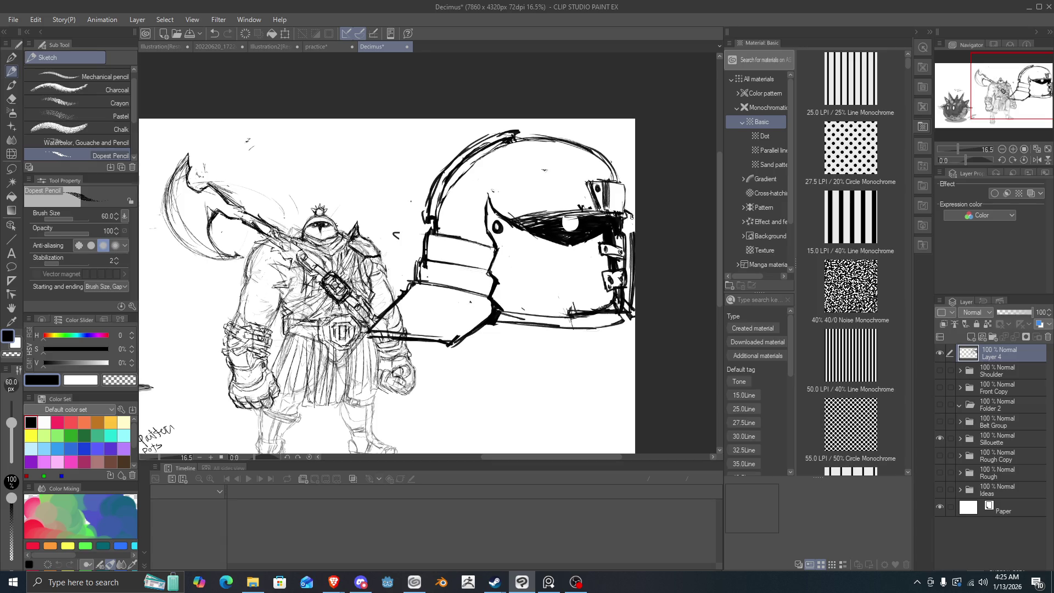
left_click_drag(631, 215, 616, 218)
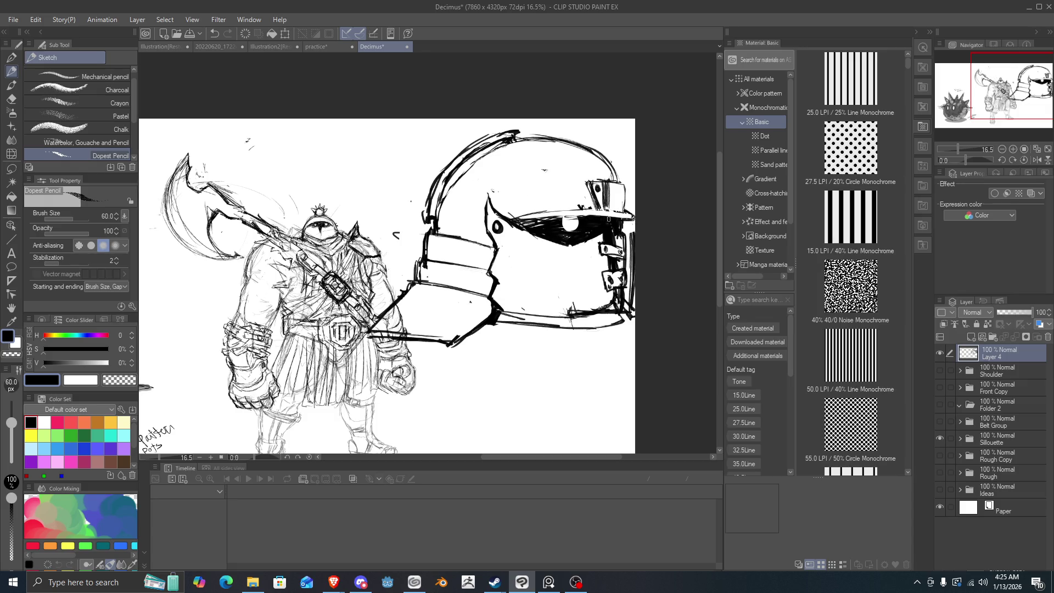
left_click_drag(608, 219, 517, 218)
left_click_drag(612, 213, 506, 219)
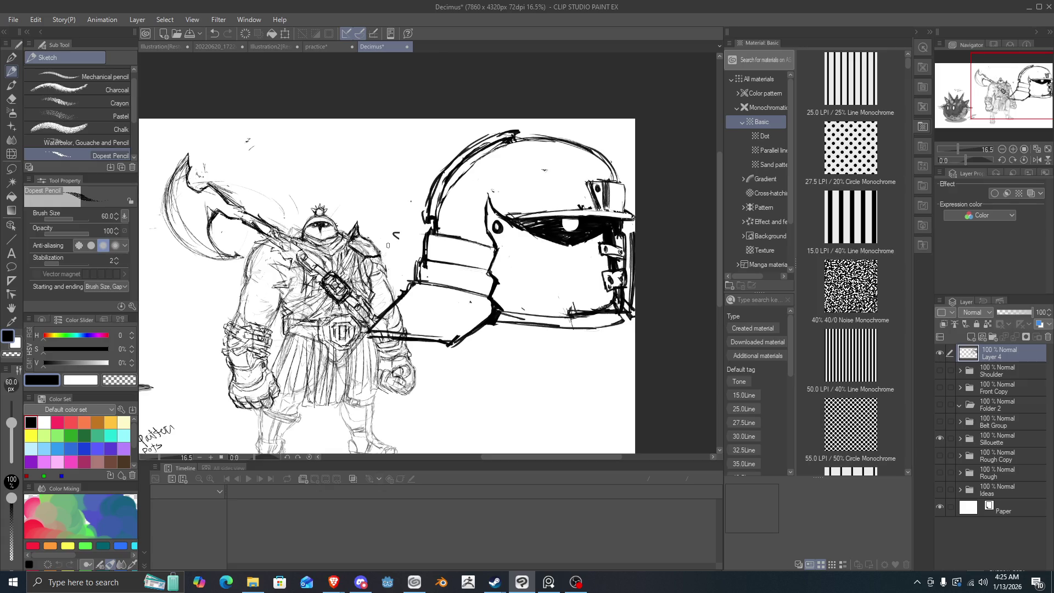
- Hatch faint strokes across the helmet's cheek and lower faceplate
scroll(387, 246, "right", 3)
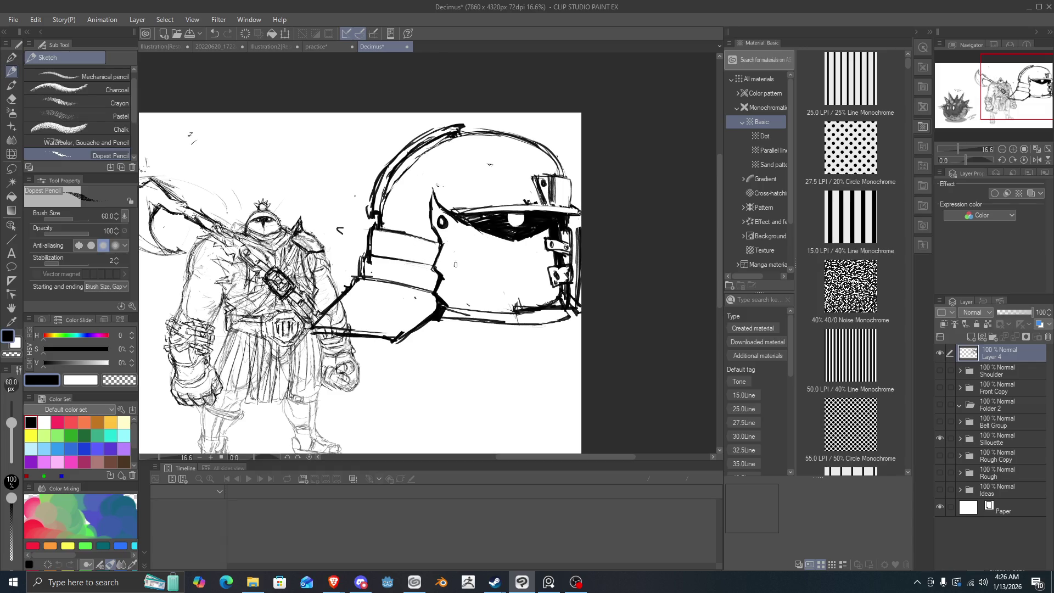
left_click_drag(437, 267, 520, 256)
left_click_drag(464, 268, 532, 257)
mouse_move(444, 281)
left_mouse_down()
mouse_move(438, 292)
mouse_move(535, 286)
mouse_move(436, 286)
mouse_move(467, 304)
mouse_move(437, 297)
mouse_move(500, 299)
mouse_move(541, 291)
mouse_move(514, 285)
mouse_move(549, 283)
left_mouse_up()
- Hatch across the mid-face, then ink bold lines on the lower jaw, cheek's vertical edge and face plate's left edge
mouse_move(497, 263)
left_mouse_down()
mouse_move(543, 261)
mouse_move(433, 269)
left_mouse_up()
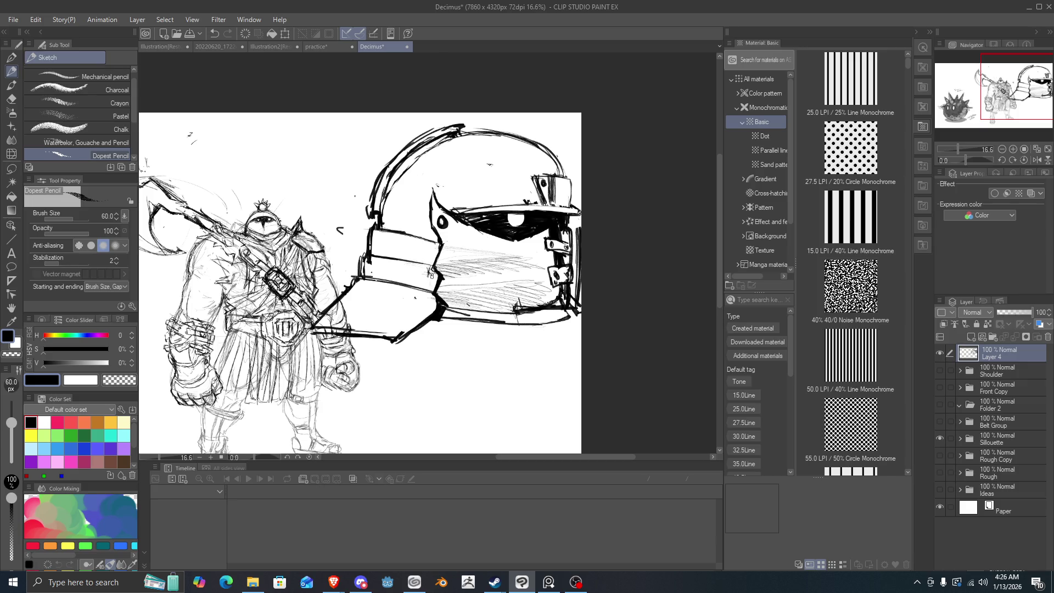
left_click_drag(426, 294, 390, 337)
mouse_move(431, 306)
left_mouse_down()
mouse_move(429, 190)
mouse_move(426, 236)
left_mouse_up()
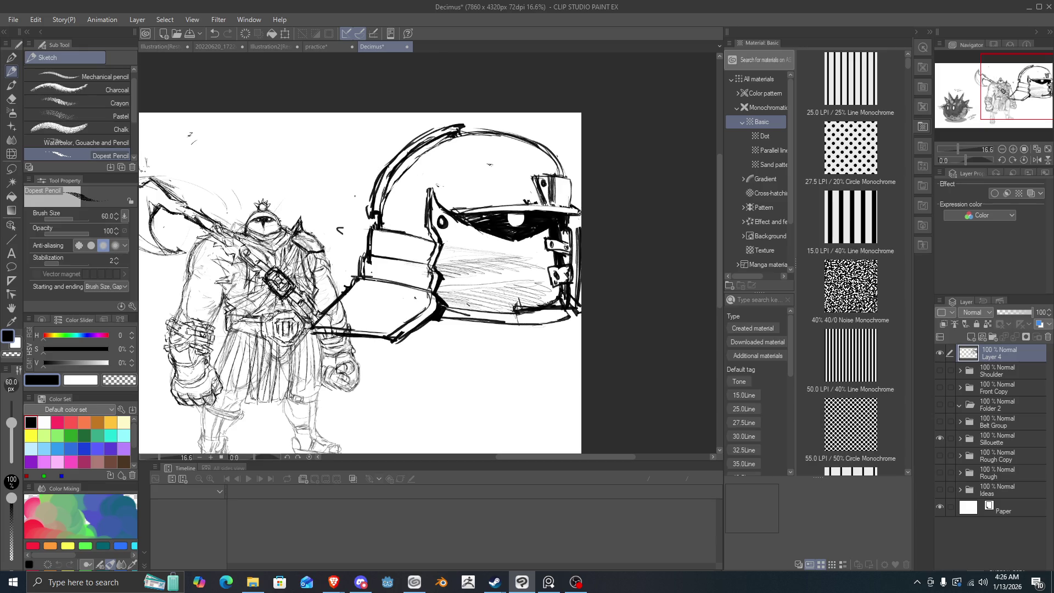
mouse_move(371, 223)
left_mouse_down()
mouse_move(350, 283)
mouse_move(325, 311)
left_mouse_up()
- Zoom out and hide the Sillouette layer holding the warrior and spiky-ball sketches
scroll(368, 345, "down", 4)
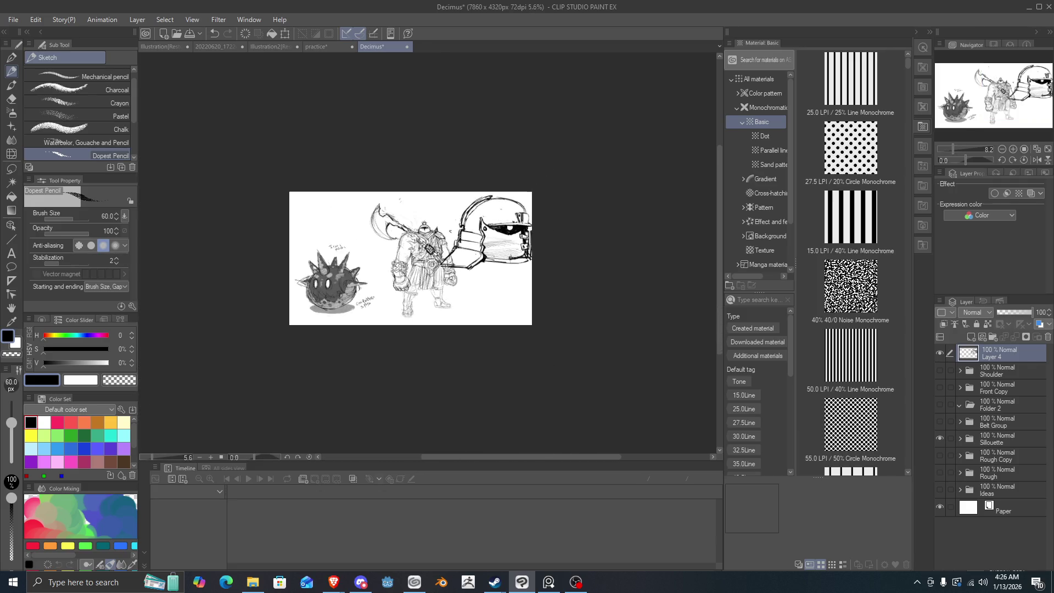
scroll(367, 344, "up", 2)
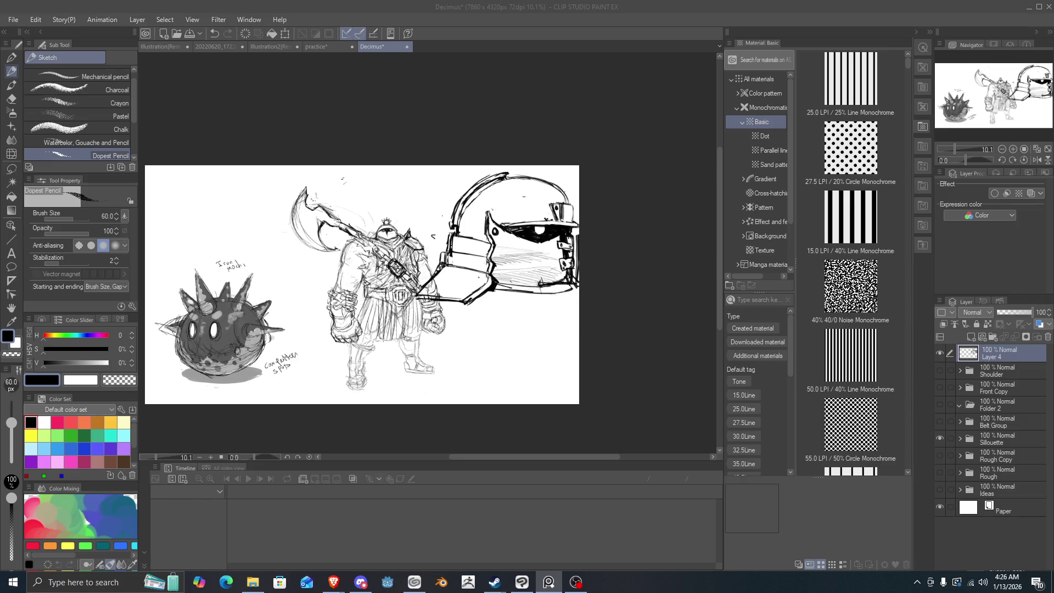
left_click(940, 439)
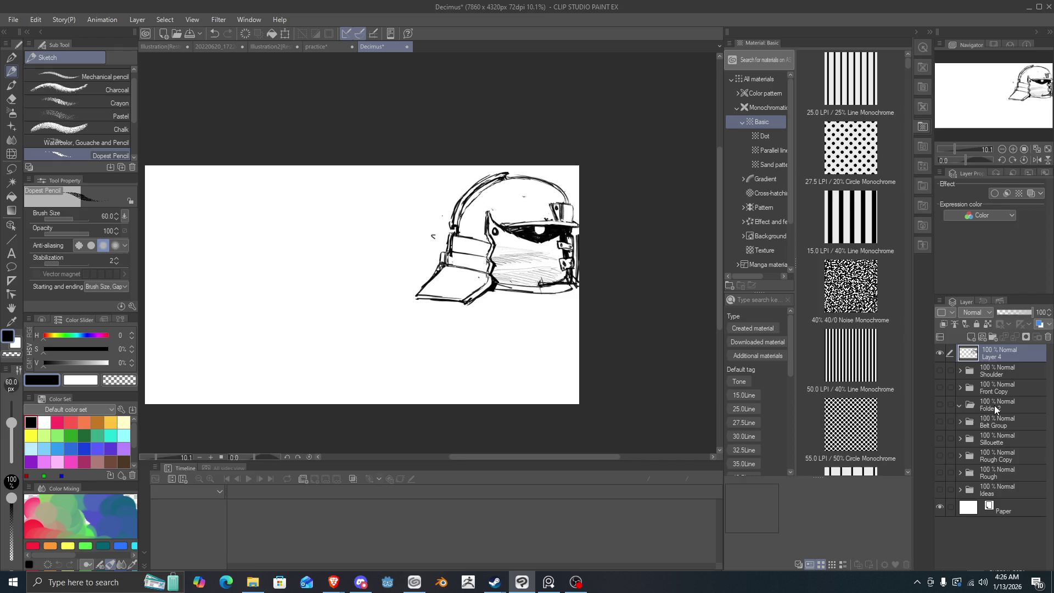
left_click(940, 354)
left_click(940, 372)
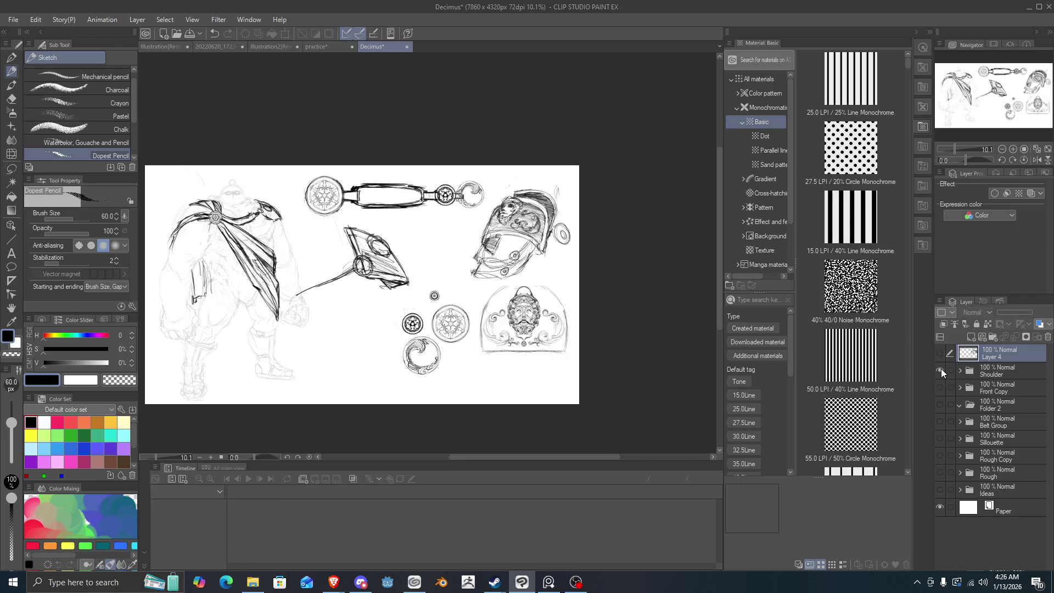
scroll(435, 313, "up", 3)
scroll(440, 305, "down", 4)
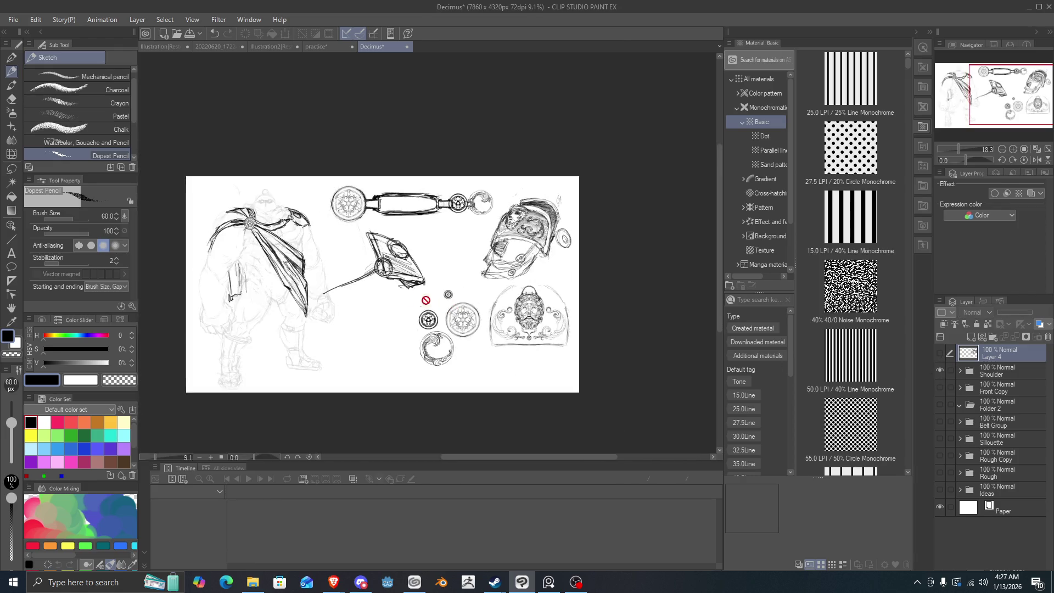
scroll(373, 264, "up", 3)
scroll(390, 266, "up", 3)
scroll(456, 258, "down", 3)
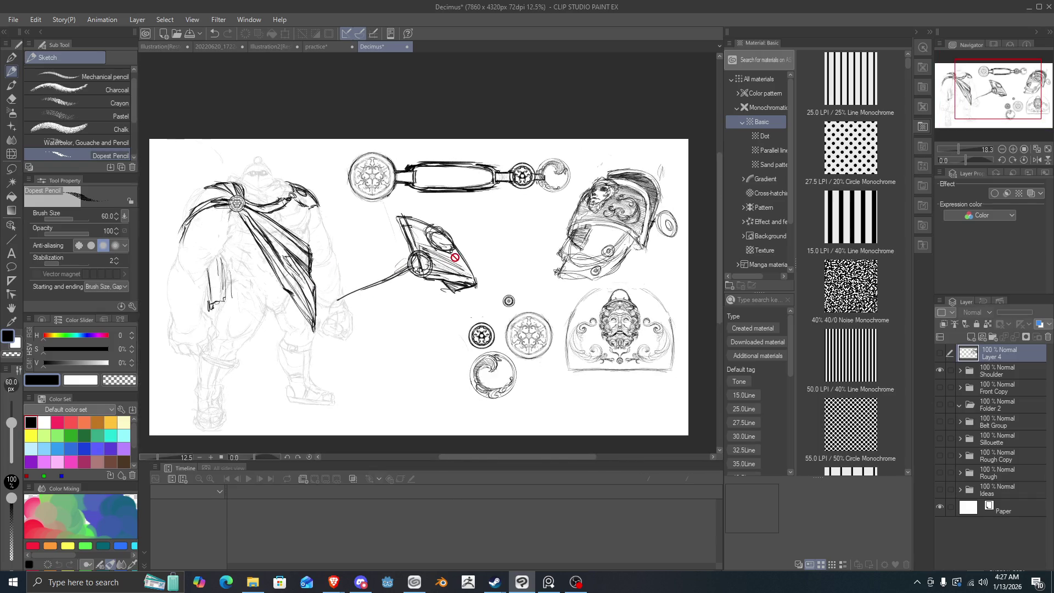
scroll(546, 269, "up", 2)
scroll(546, 269, "up", 1)
scroll(546, 268, "down", 3)
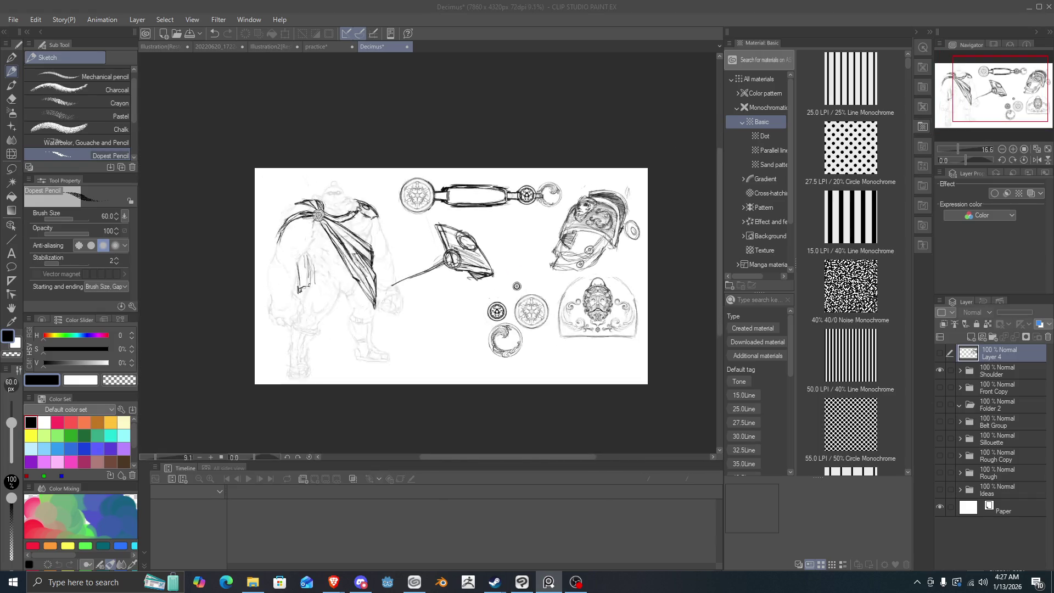
scroll(545, 269, "up", 2)
scroll(545, 269, "down", 1)
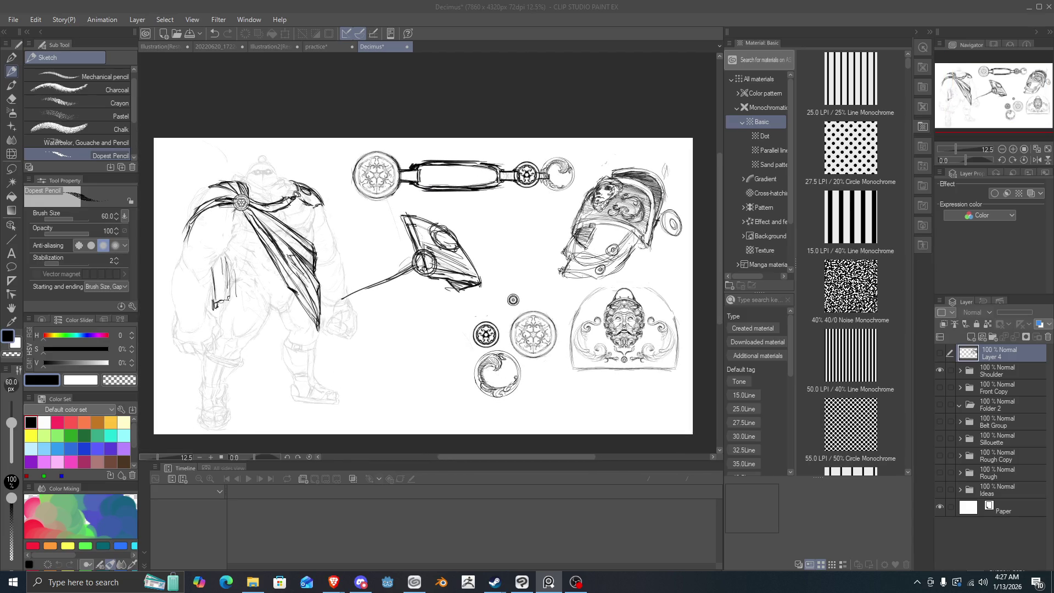
scroll(546, 269, "up", 2)
scroll(545, 268, "down", 1)
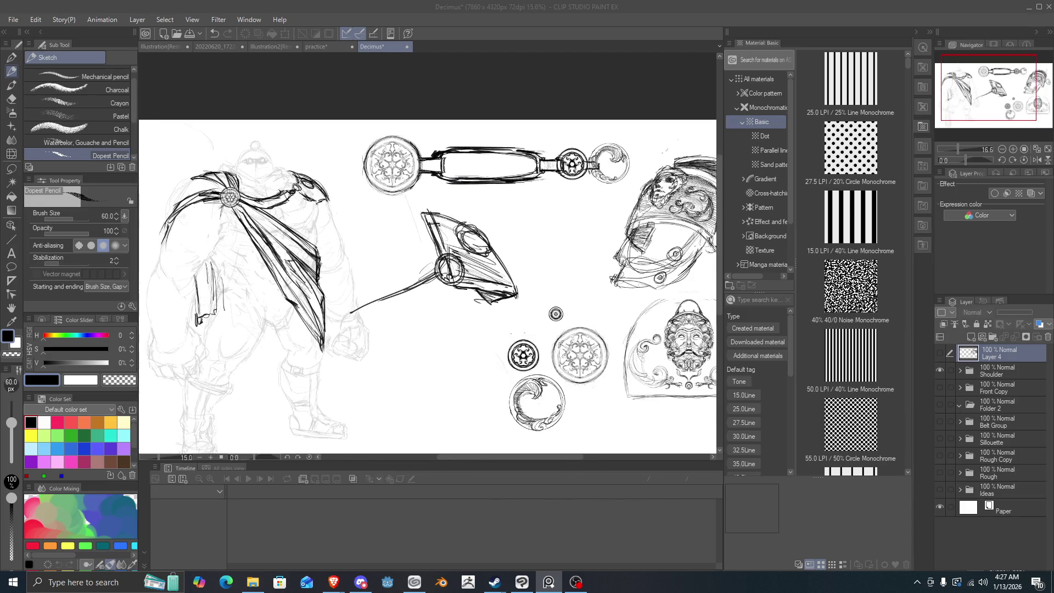
scroll(545, 269, "down", 1)
scroll(324, 227, "up", 1)
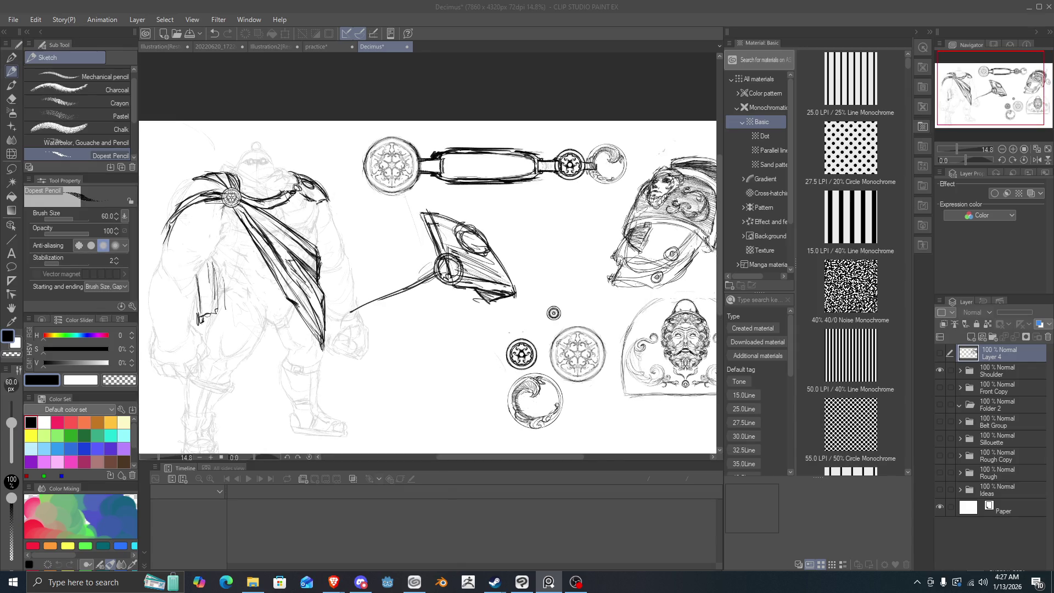
scroll(324, 226, "down", 1)
scroll(324, 226, "up", 1)
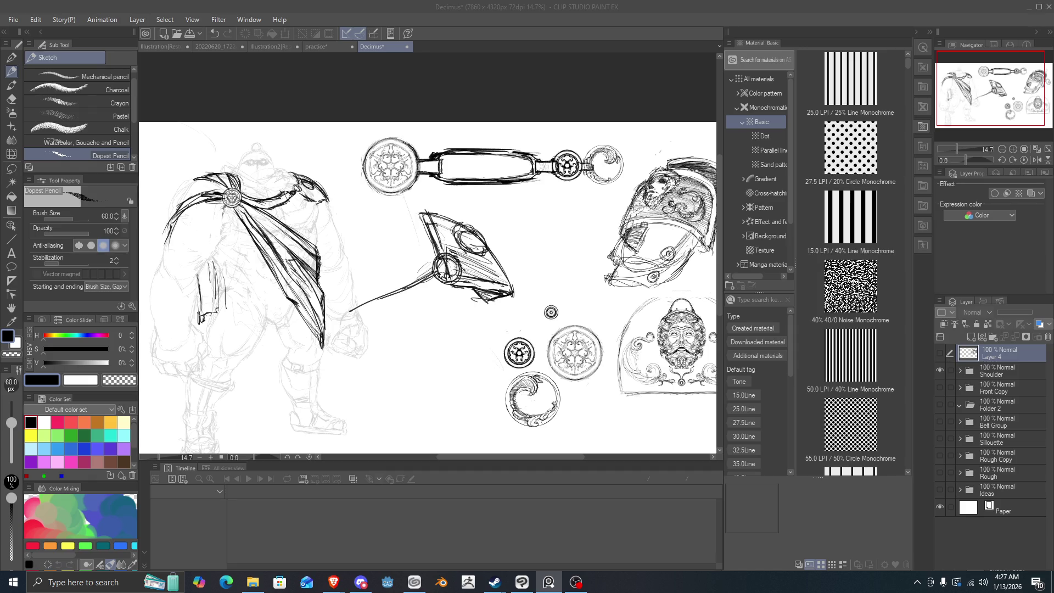
key("ctrl+minus")
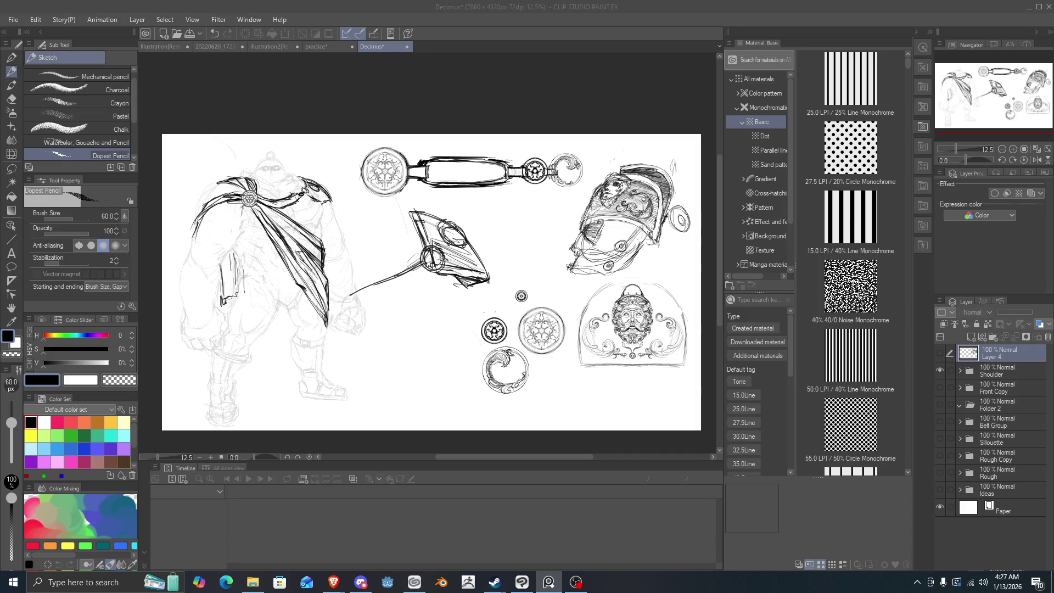
scroll(259, 143, "up", 1)
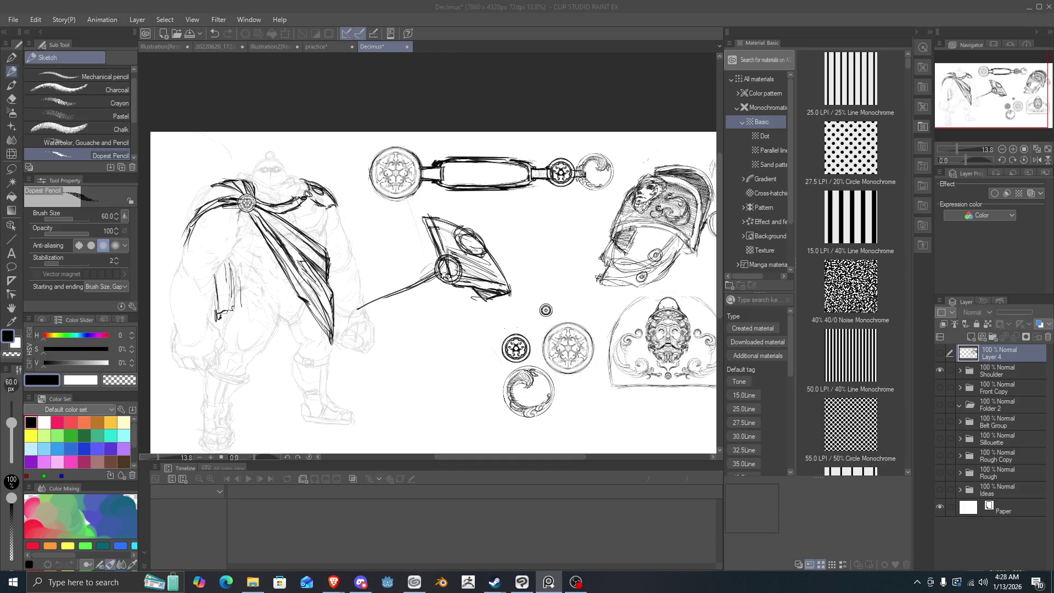
scroll(434, 282, "down", 3)
scroll(434, 281, "up", 2)
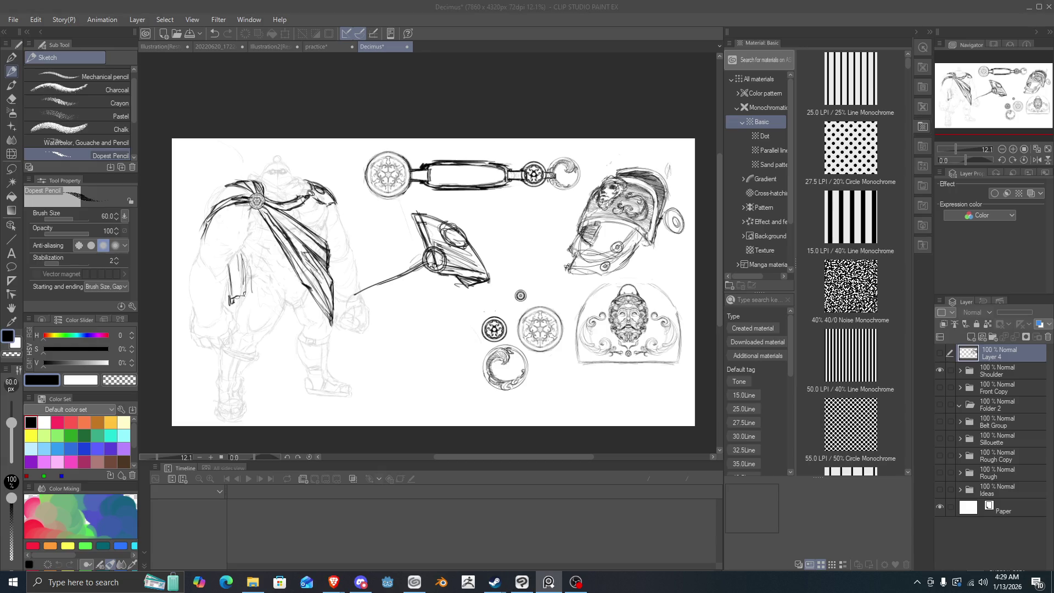
- Show Layer 4, hide the Shoulder folder, and show the Sillouette folder at about 23% opacity
left_click(940, 352)
left_click(939, 371)
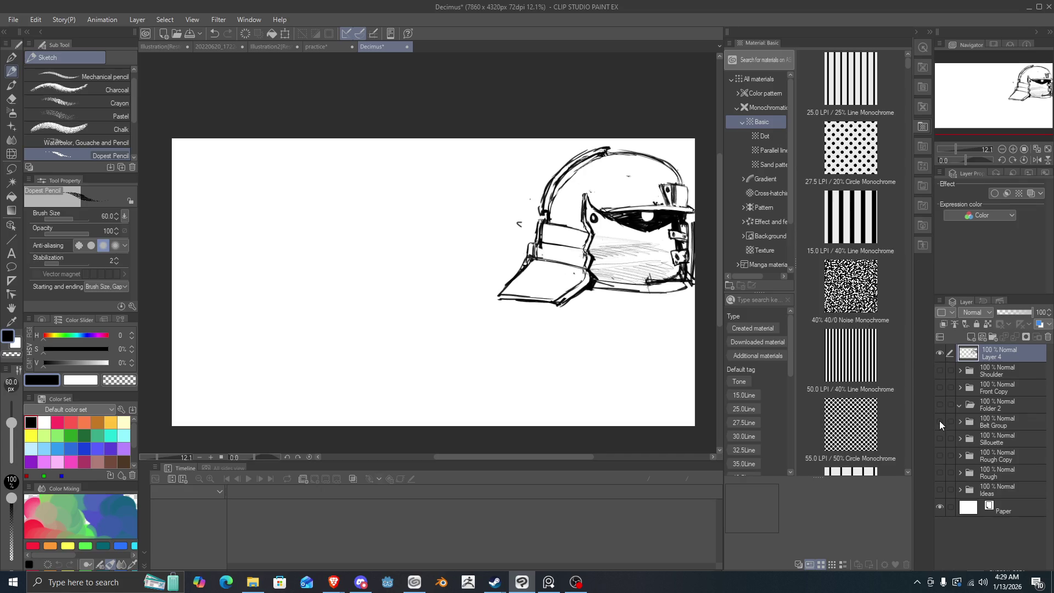
left_click(940, 438)
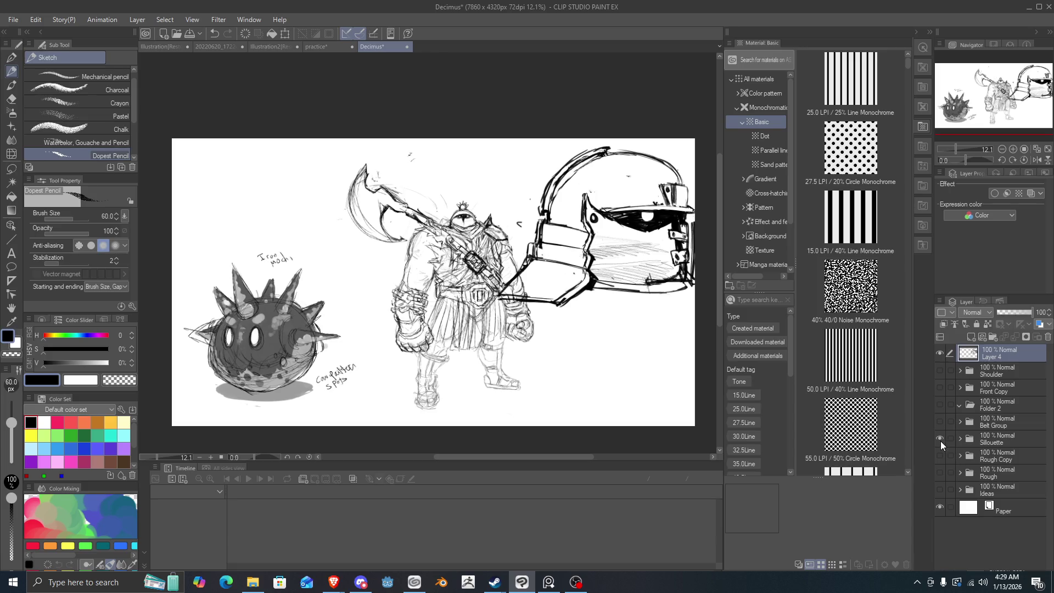
left_click(996, 440)
left_click(1003, 315)
left_click_drag(1003, 314, 1005, 314)
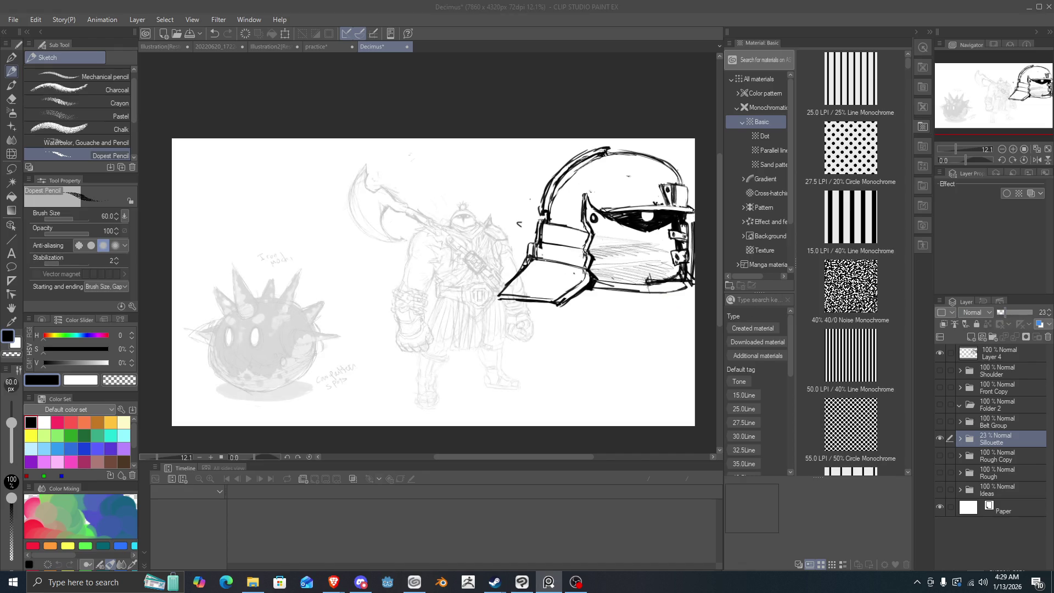
left_click(996, 353)
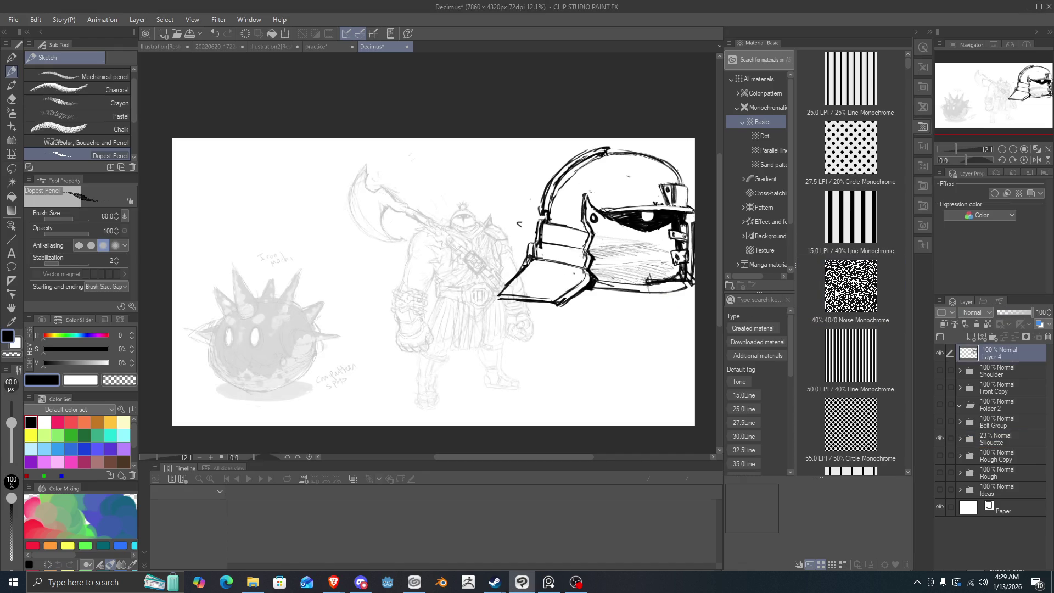
- Transform Layer 4 with Ctrl+T, moving the helmet left and down over the faded warrior
key("ctrl+t")
mouse_move(637, 220)
left_mouse_down()
mouse_move(580, 254)
mouse_move(580, 267)
left_mouse_up()
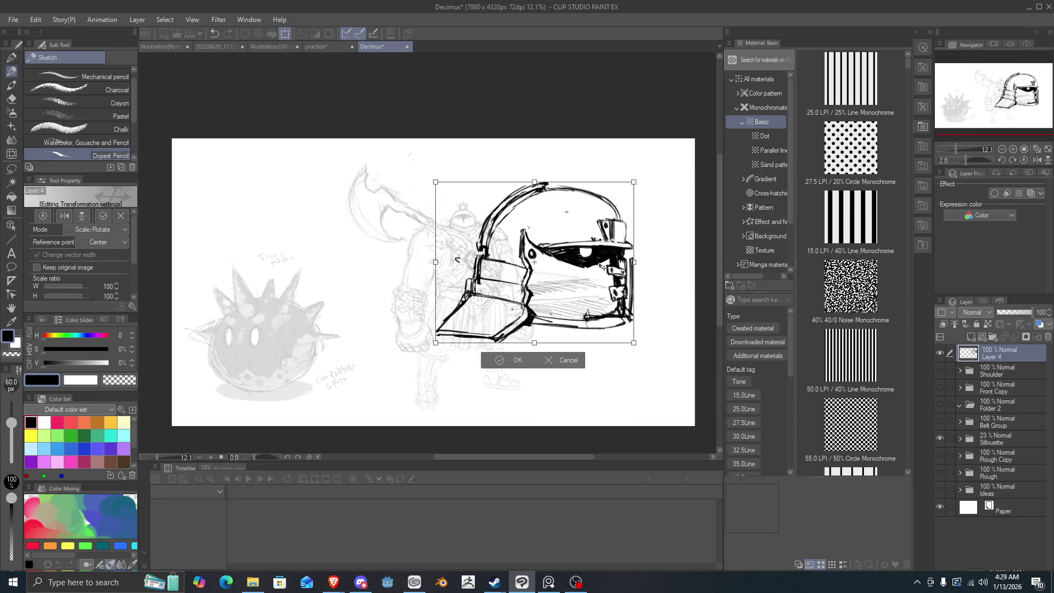
left_click(516, 360)
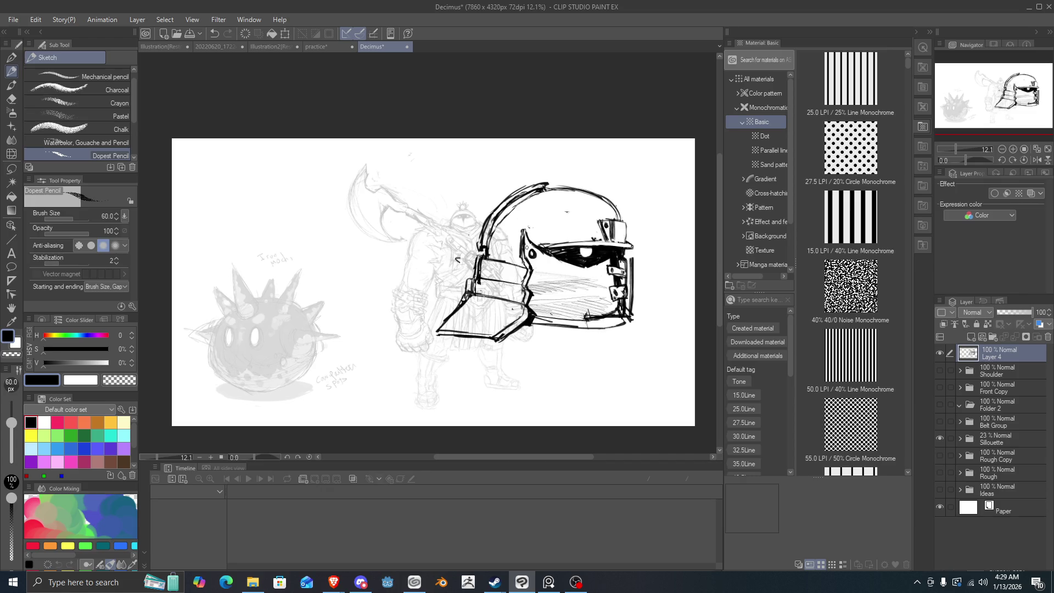
scroll(571, 243, "up", 1)
scroll(571, 243, "down", 2)
scroll(572, 243, "up", 4)
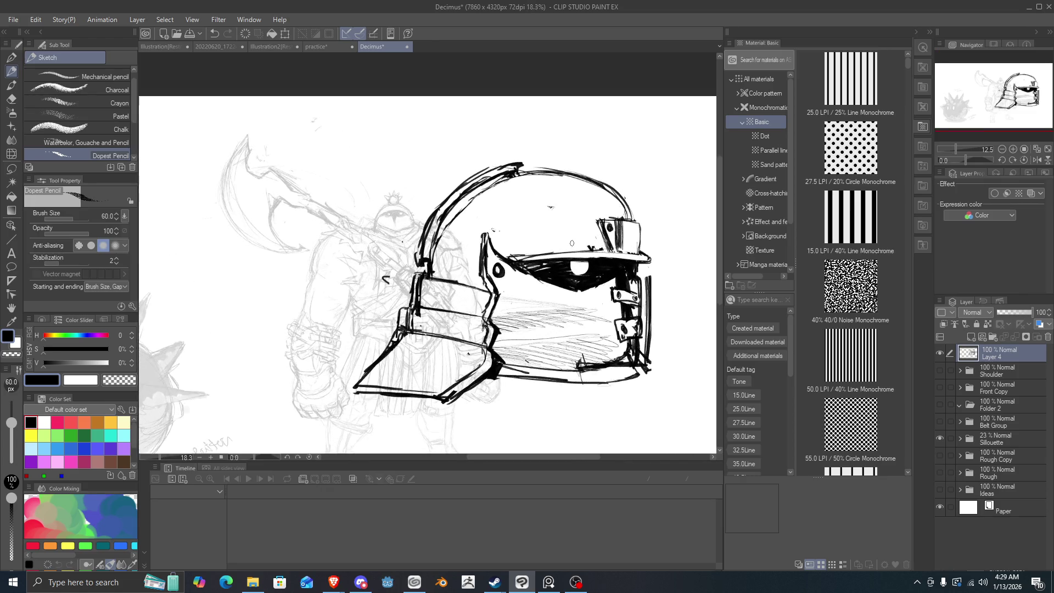
scroll(571, 243, "down", 2)
scroll(571, 243, "up", 1)
scroll(548, 236, "up", 1)
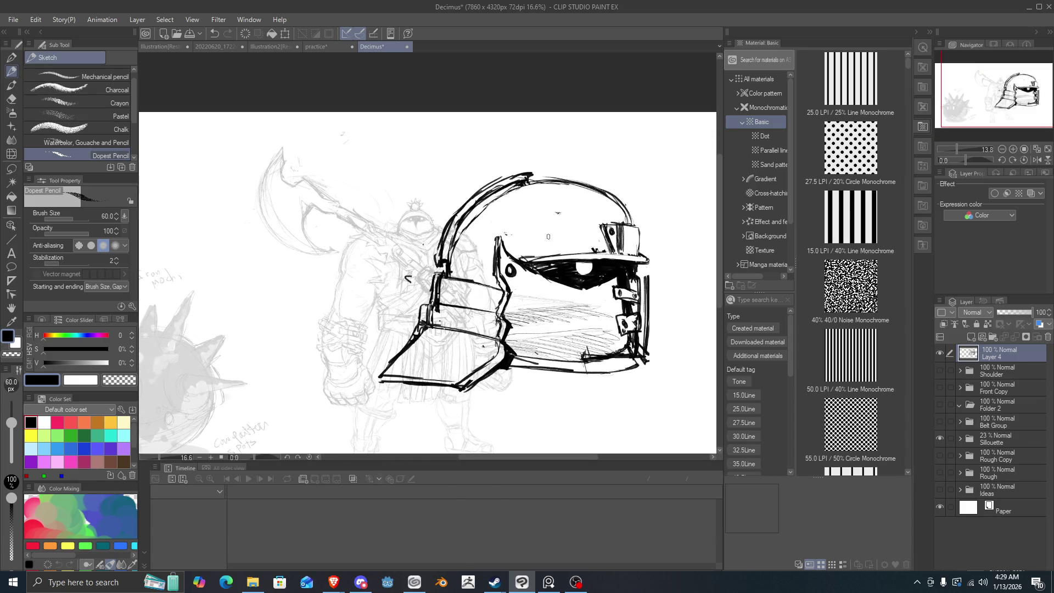
scroll(547, 235, "up", 2)
scroll(543, 231, "down", 1)
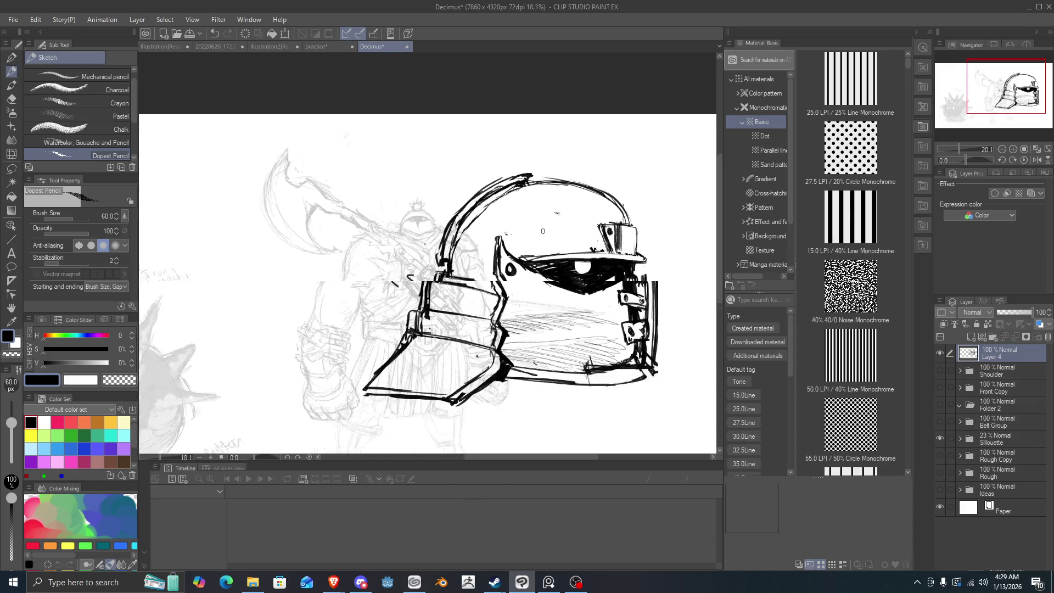
scroll(543, 231, "down", 2)
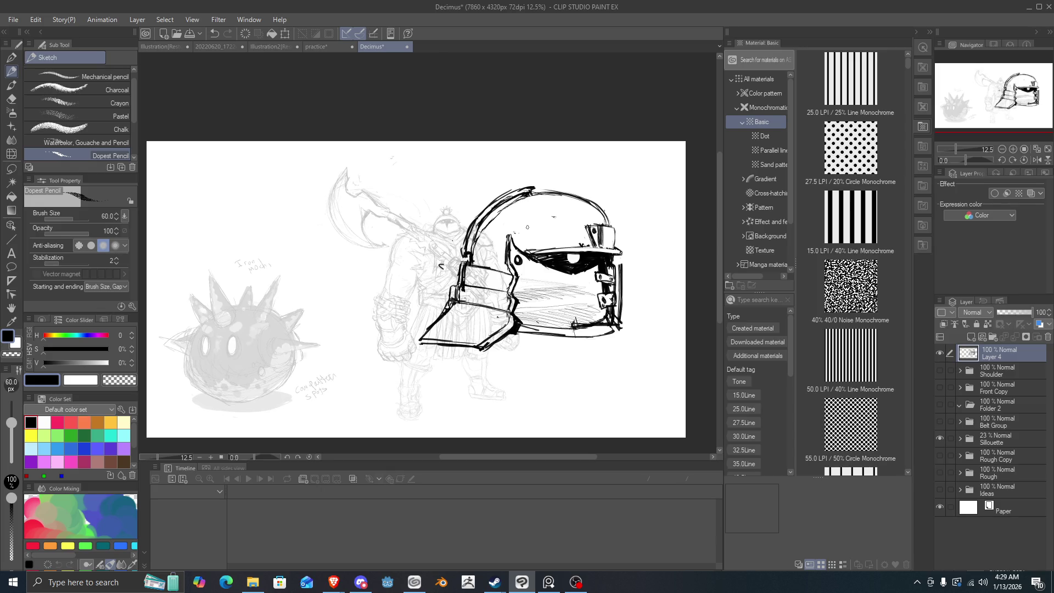
scroll(528, 226, "down", 1)
scroll(527, 227, "up", 1)
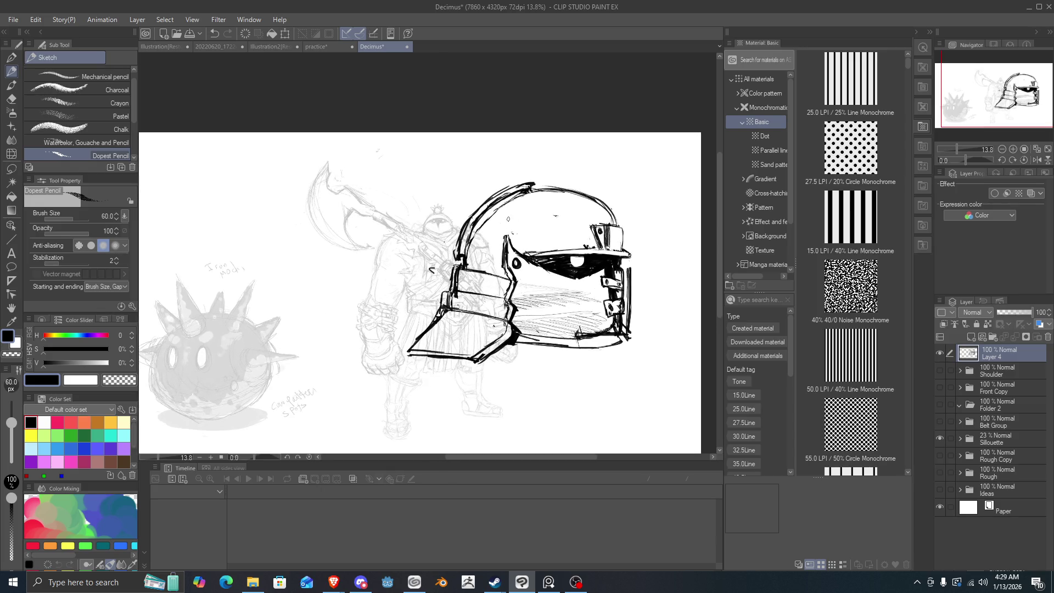
- Toggle the helmet and Sillouette layers off and on to compare the overlay
left_click(940, 354)
left_click(940, 353)
left_click(943, 439)
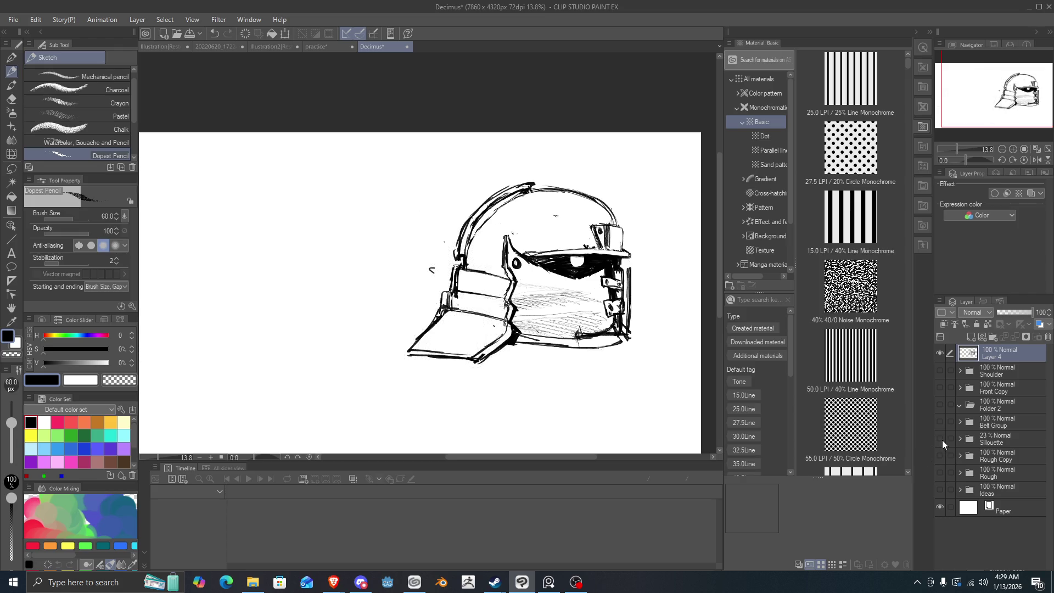
left_click(942, 440)
scroll(582, 179, "down", 2)
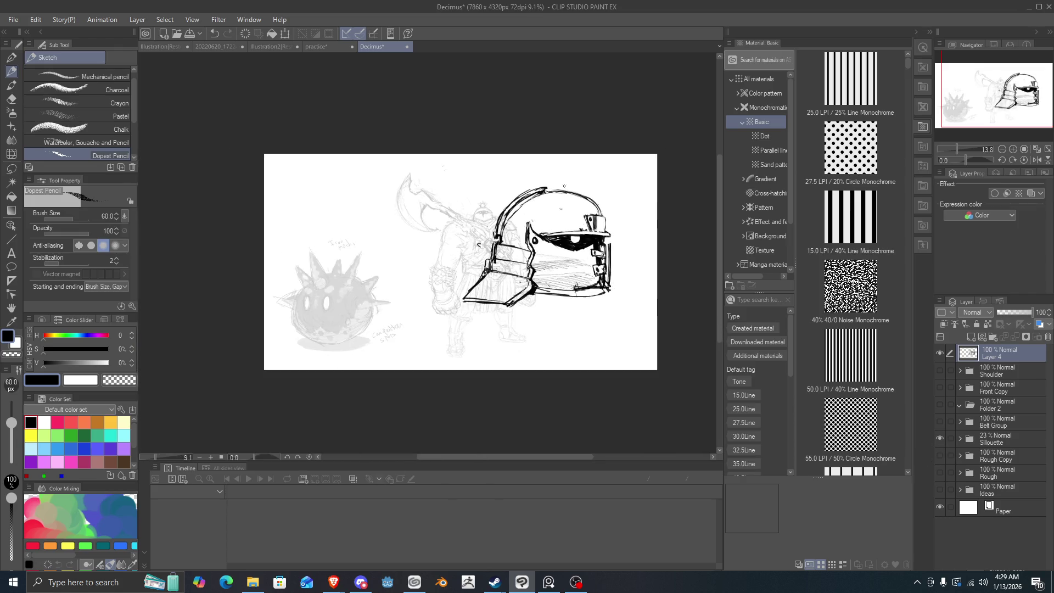